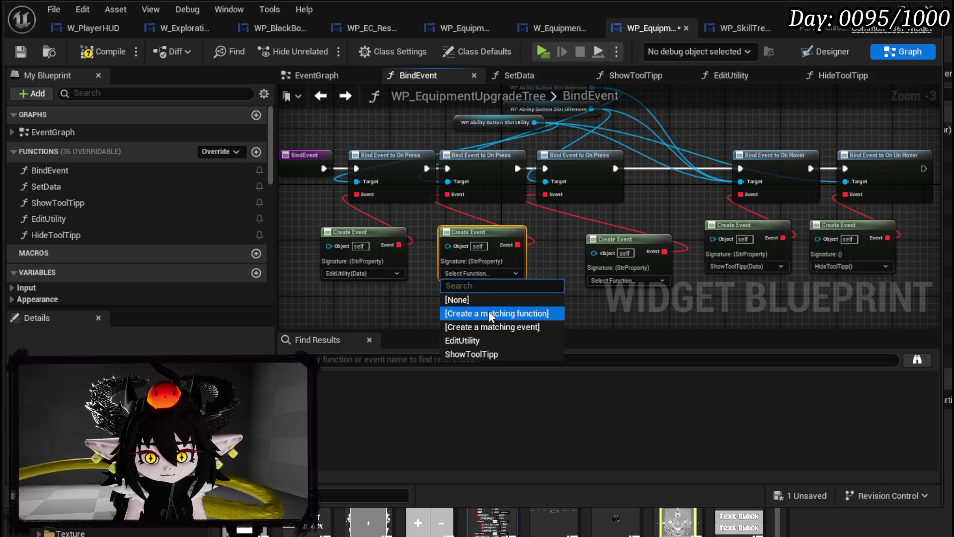
Generate a matching function for the first unbound Create Event and rename it EditDefensive.
mouse_move(462, 137)
mouse_down()
mouse_move(463, 153)
mouse_move(502, 190)
mouse_move(349, 162)
mouse_up()
mouse_move(544, 160)
mouse_down()
mouse_move(468, 174)
mouse_move(568, 171)
mouse_move(484, 189)
mouse_up()
click(502, 266)
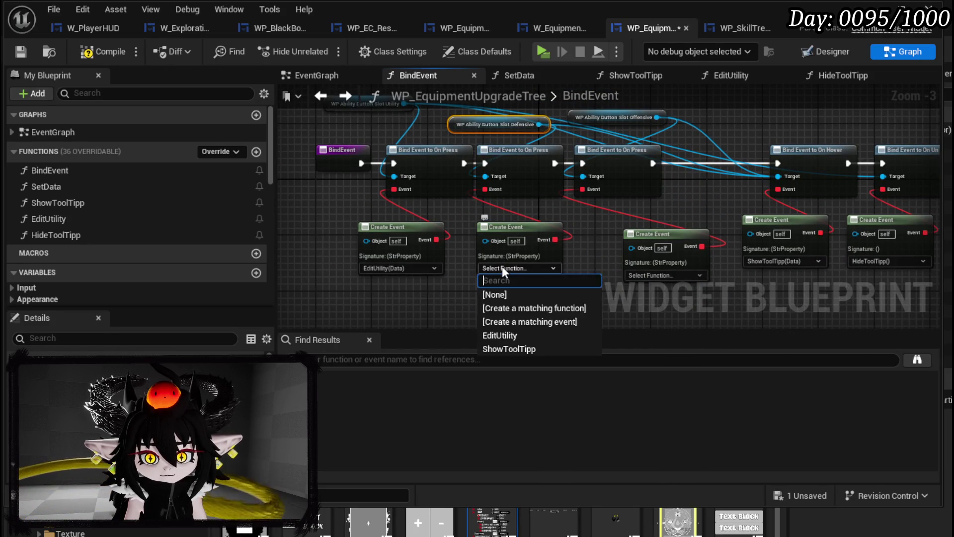
click(549, 308)
right_click(543, 193)
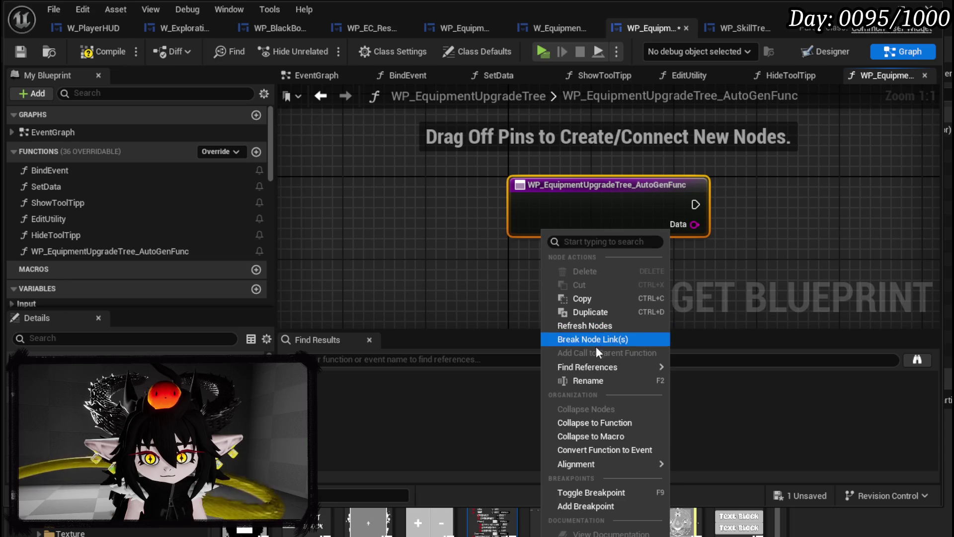
click(589, 379)
text(Ed)
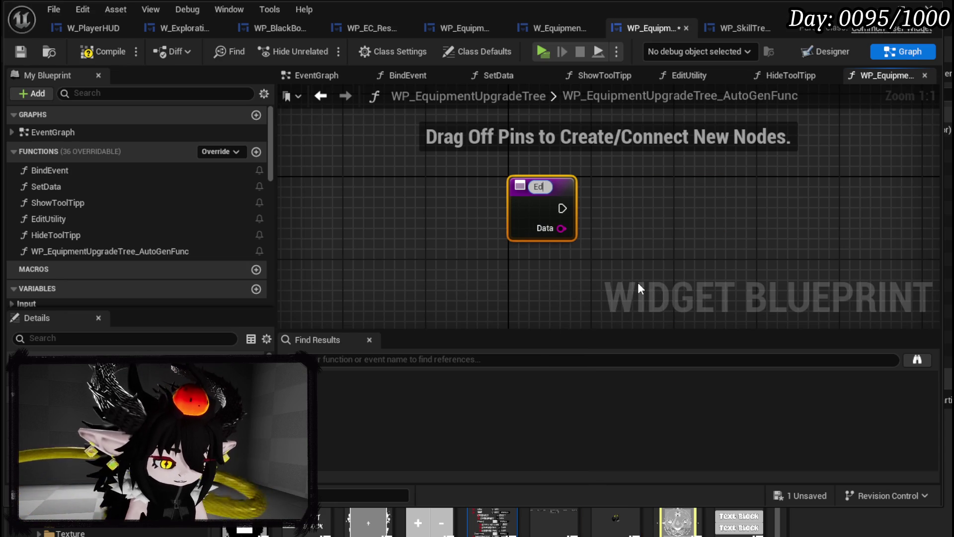
text(itDefensive)
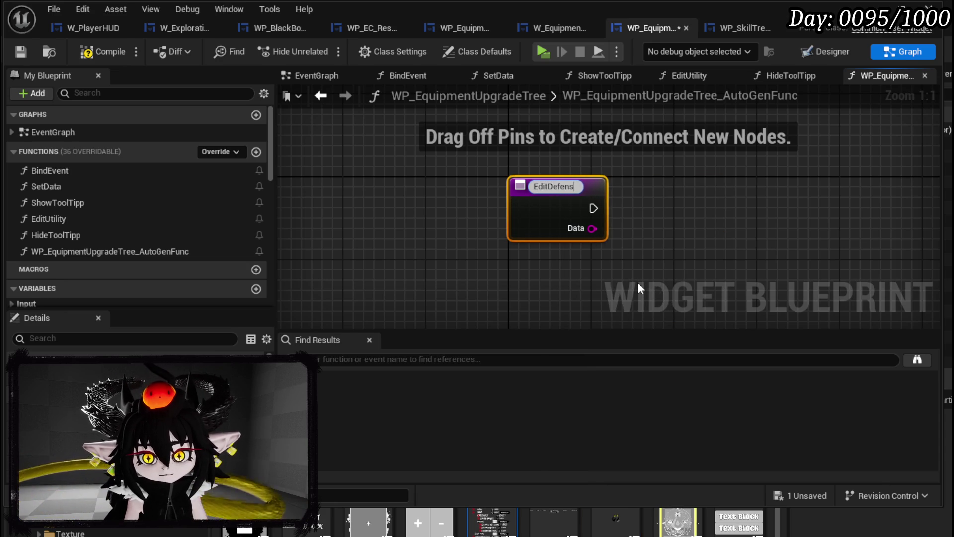
key(Return)
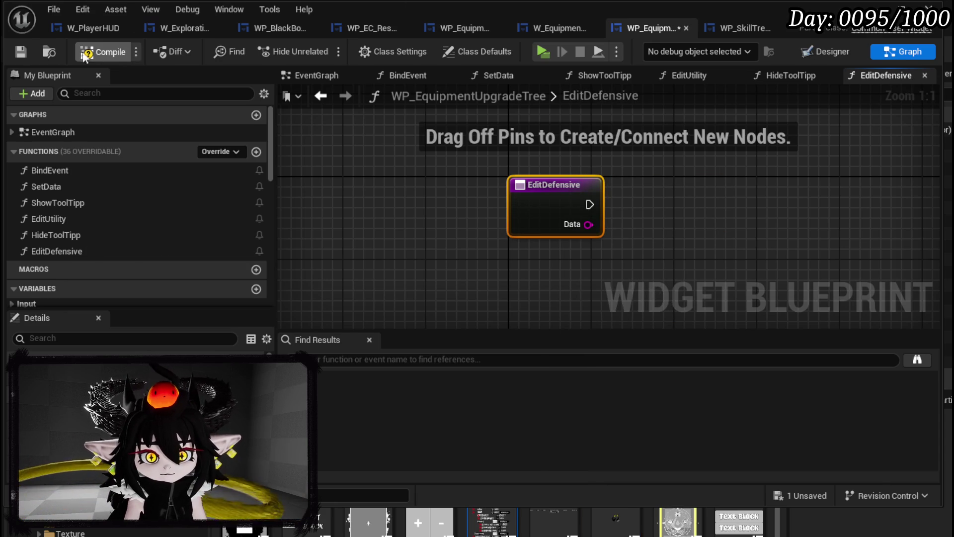
Compile, fix the erroring Create Event with a new EditOffensive function, and recompile cleanly.
click(23, 49)
click(343, 365)
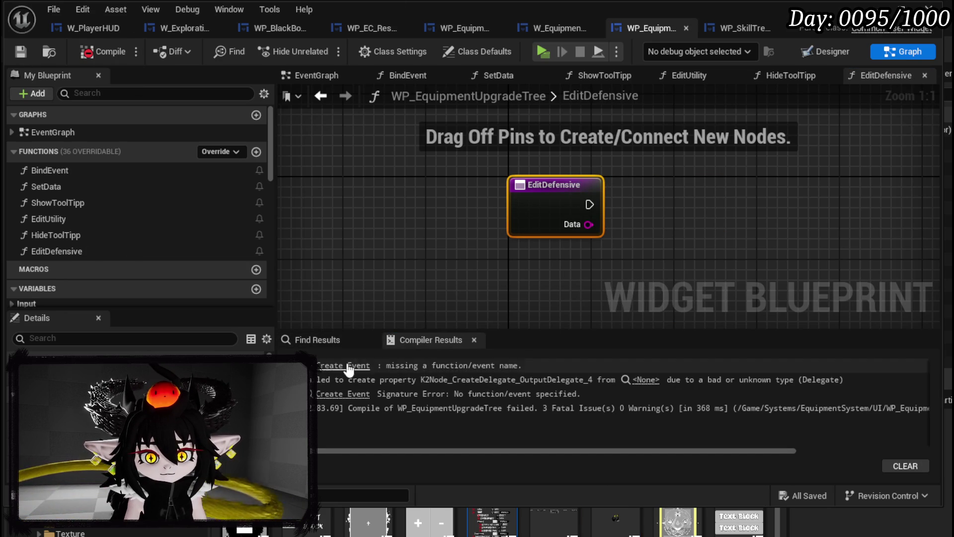
click(577, 235)
click(574, 280)
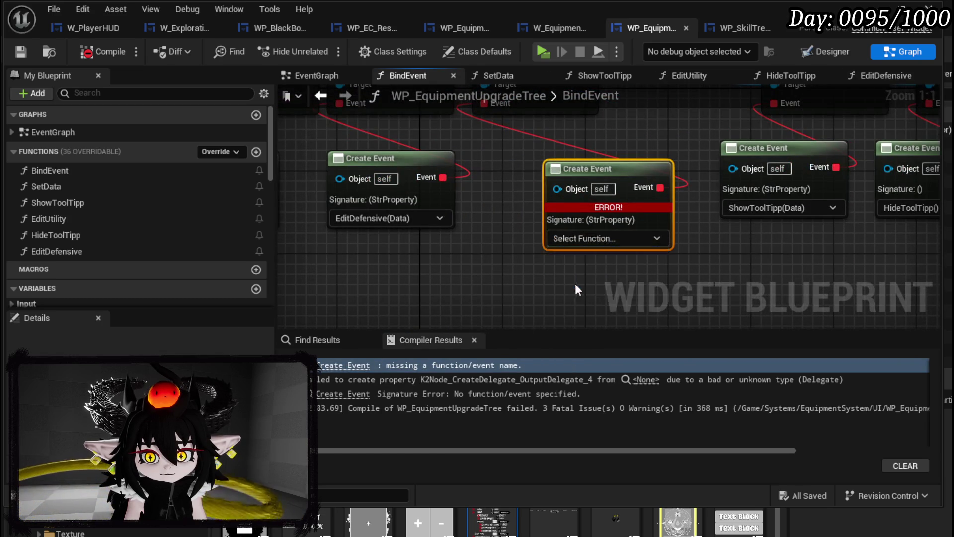
right_click(590, 214)
click(635, 363)
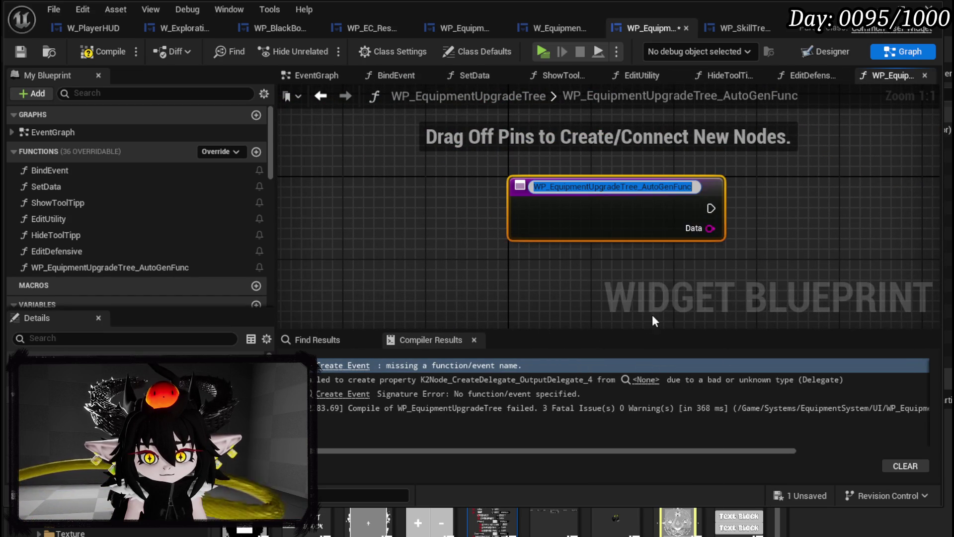
text(EditOffensive)
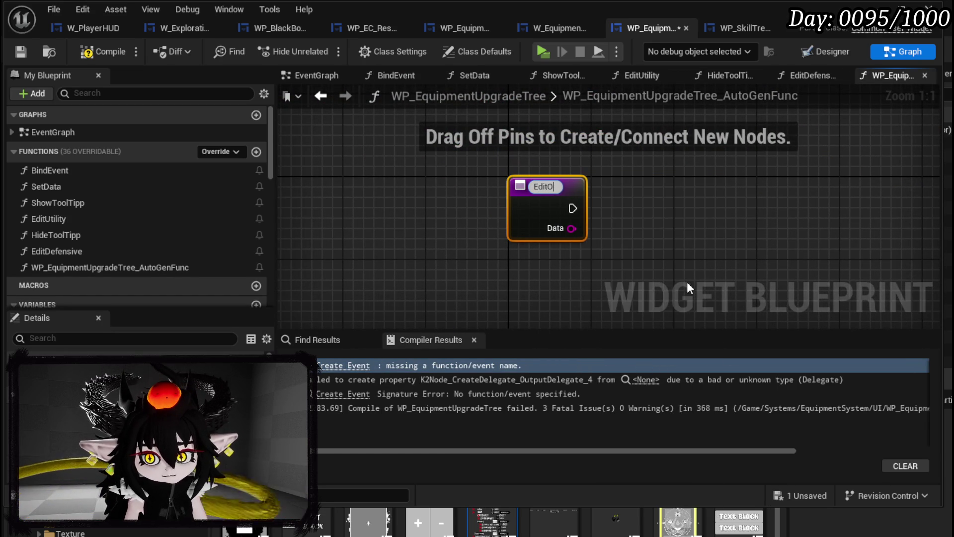
key(Return)
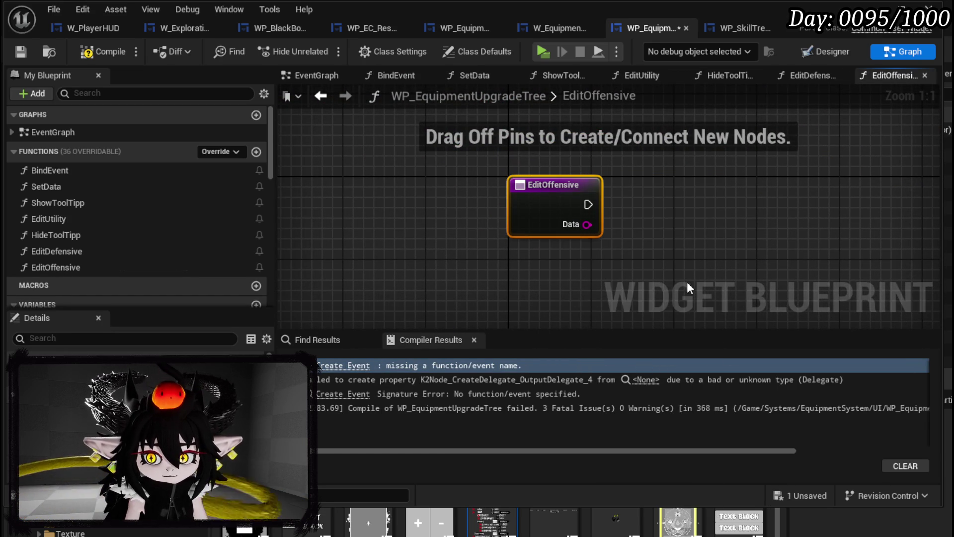
click(25, 53)
Launch a game preview and open Black Box > Upgrade Gear for the Iron_Head helmet.
key(alt+Tab)
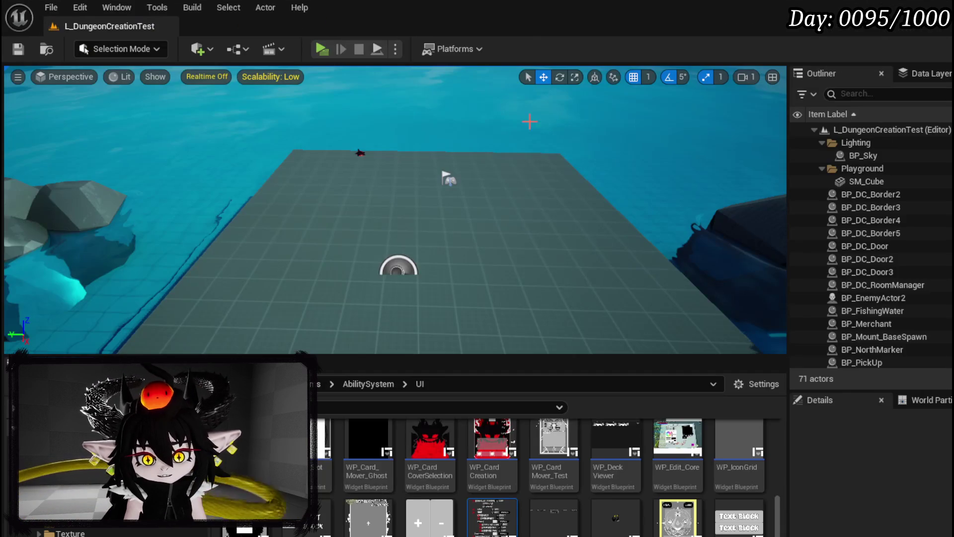
key(alt+p)
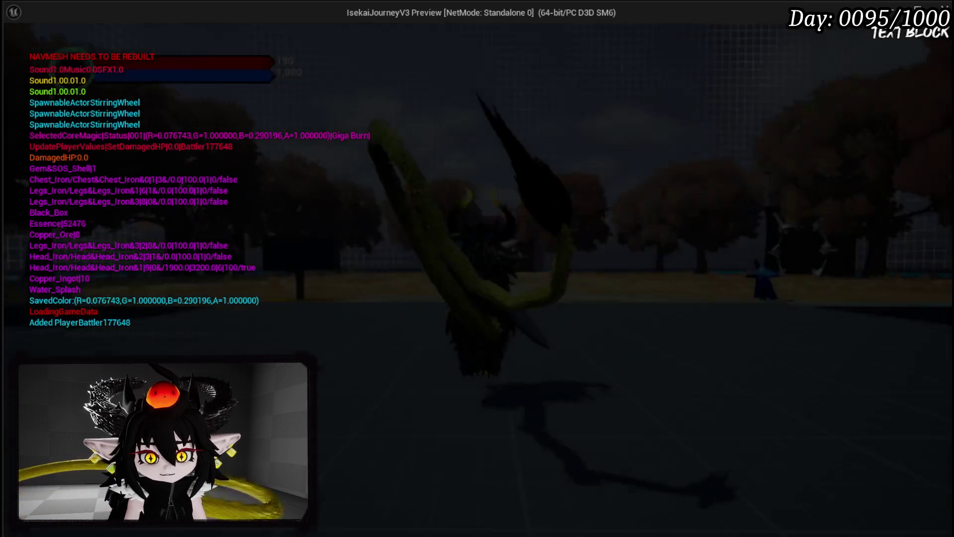
key(Tab)
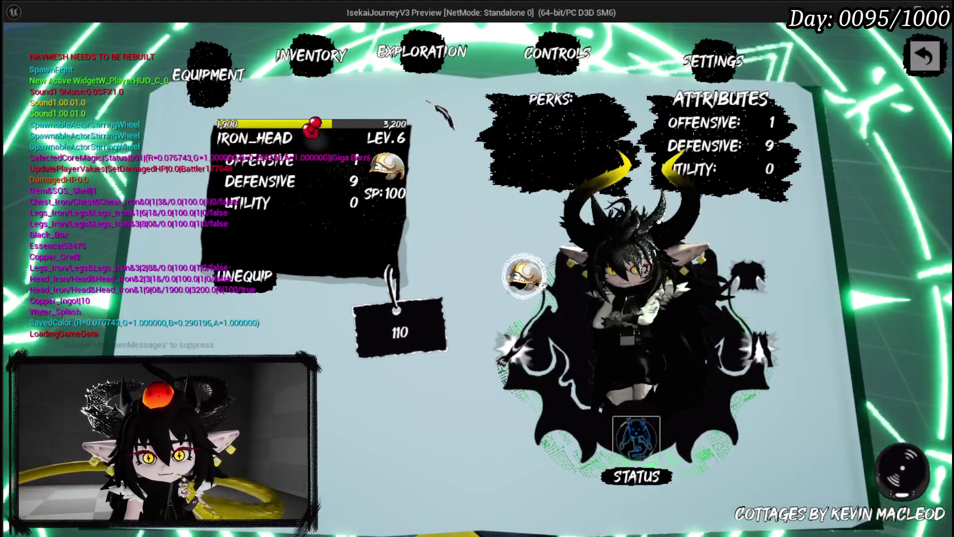
key(b)
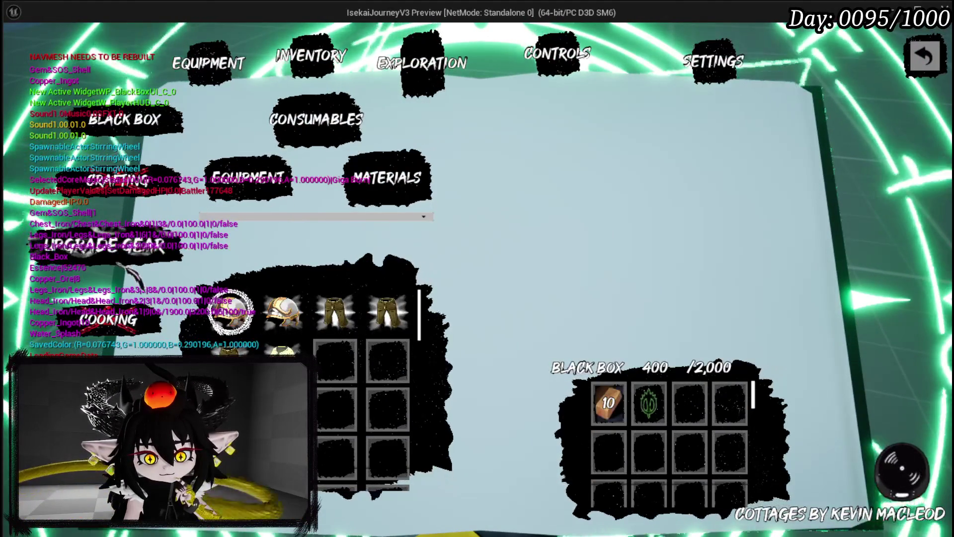
click(104, 245)
click(249, 161)
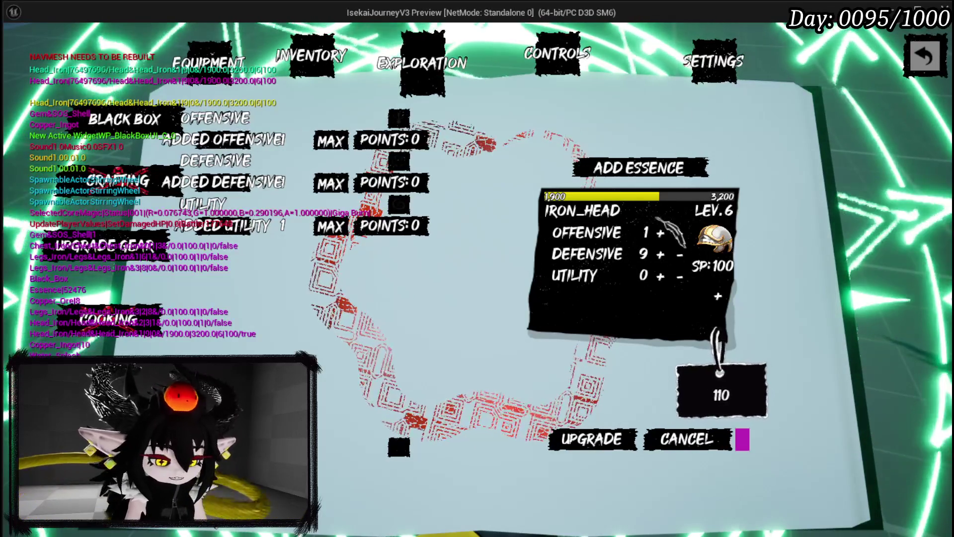
Stop the preview, save the level, and return to WP_EquipmentUpgradeTree.
key(Escape)
click(24, 51)
key(alt+Tab)
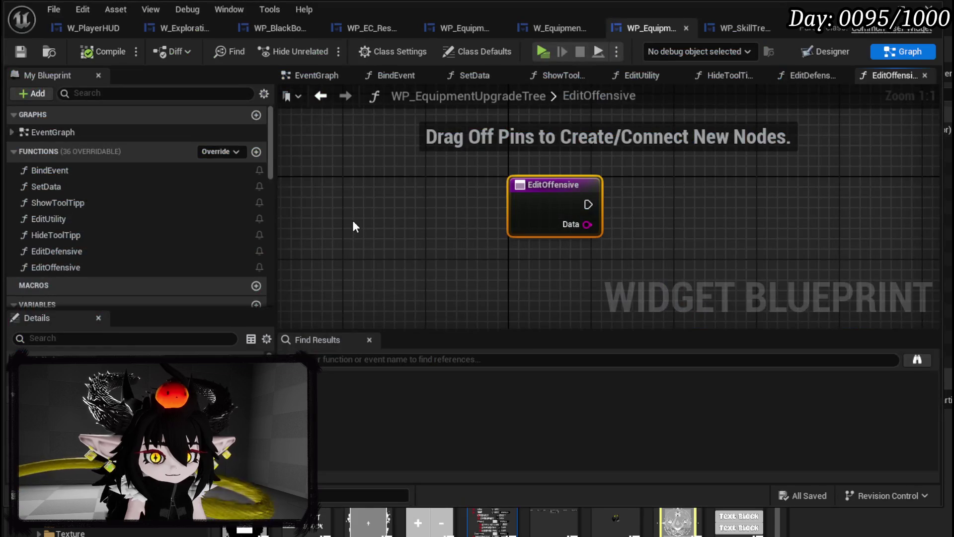
In W_EquipmentUpgrade's designer, nudge WidgetSwitcher_playerBox to the right and compile.
click(541, 30)
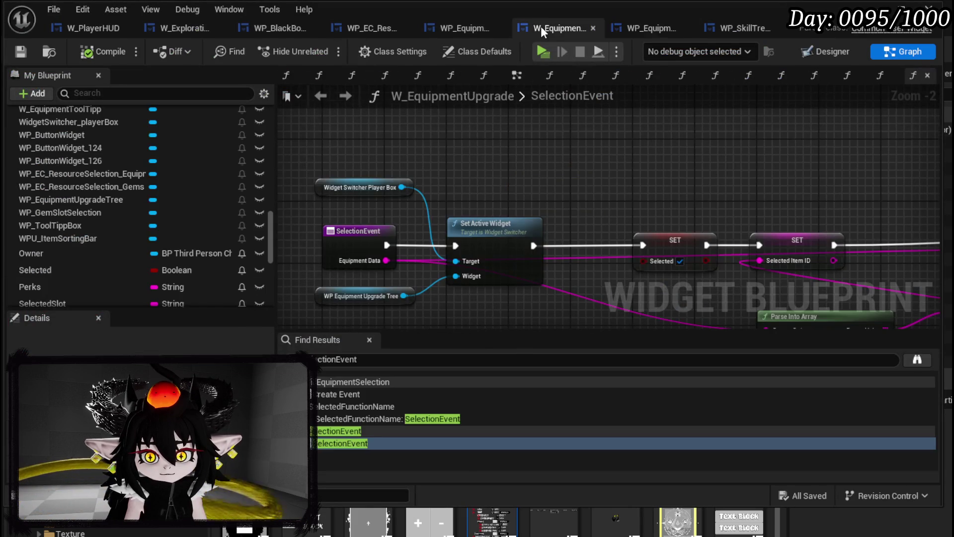
click(859, 52)
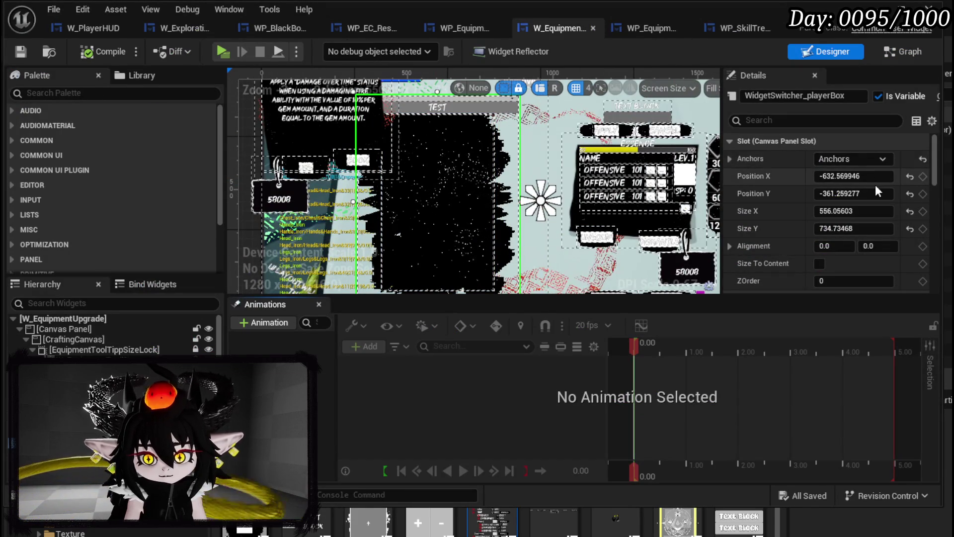
drag(844, 176, 894, 176)
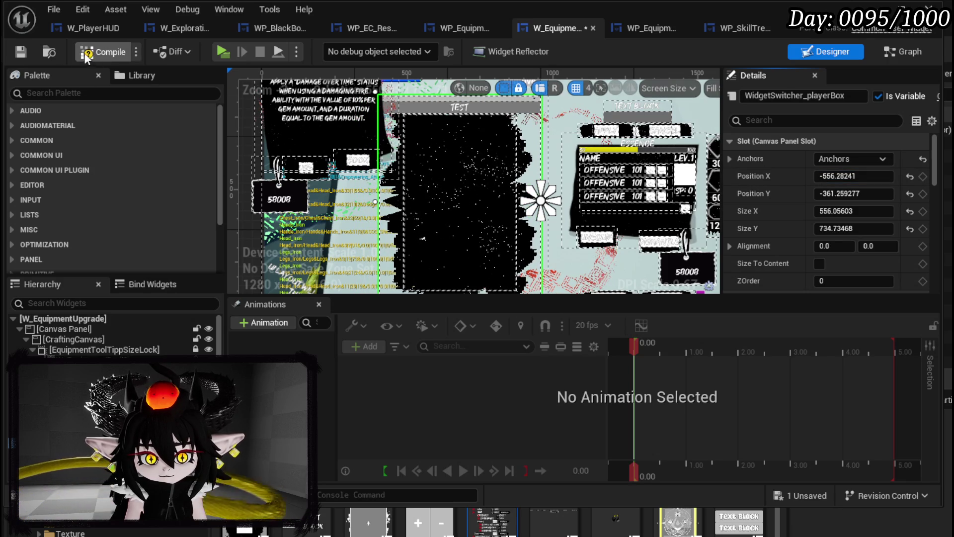
click(22, 51)
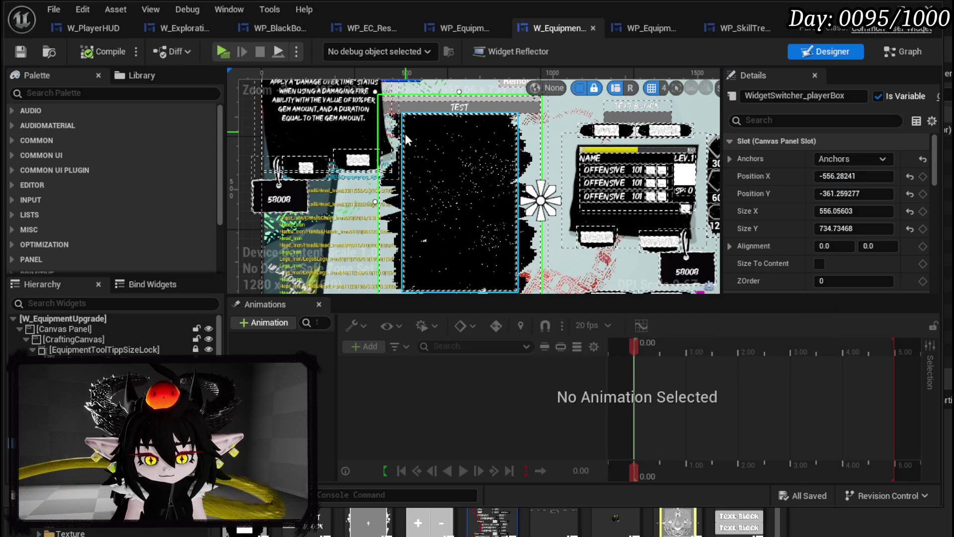
Move WP_ToolTippBox onto the upgrade panel with ZOrder 1 and a centre anchor.
scroll(364, 166, down, 6)
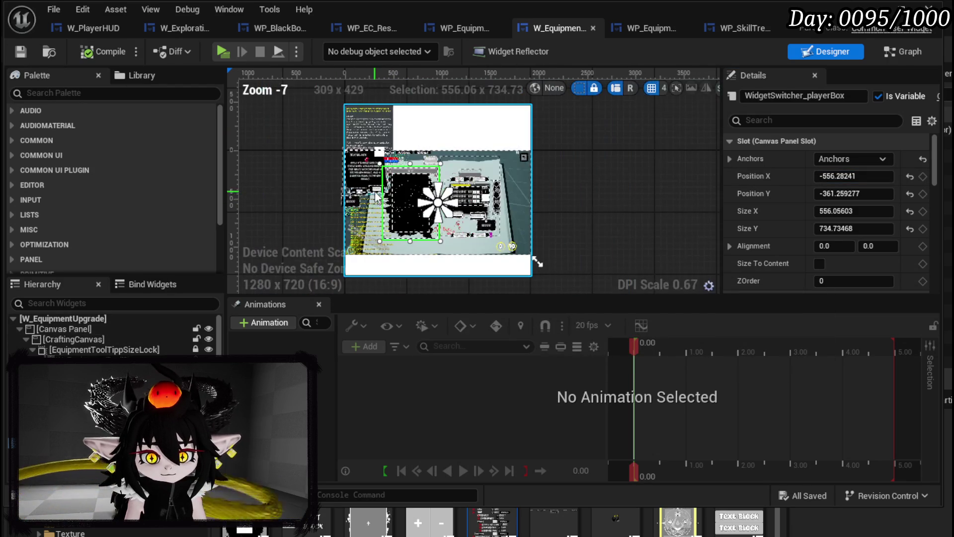
click(364, 165)
scroll(364, 165, up, 2)
mouse_move(360, 171)
mouse_down()
mouse_move(536, 191)
mouse_move(532, 207)
mouse_up()
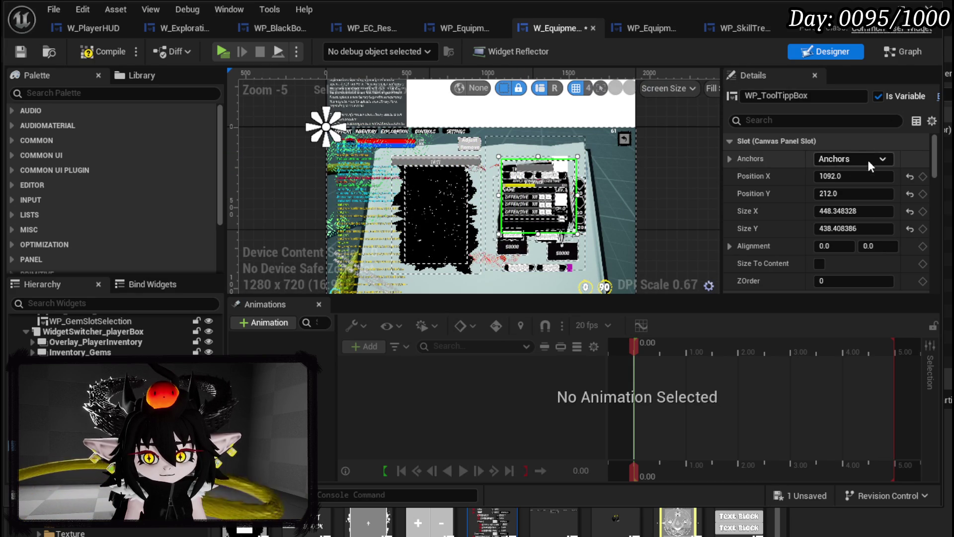
text(1)
key(Return)
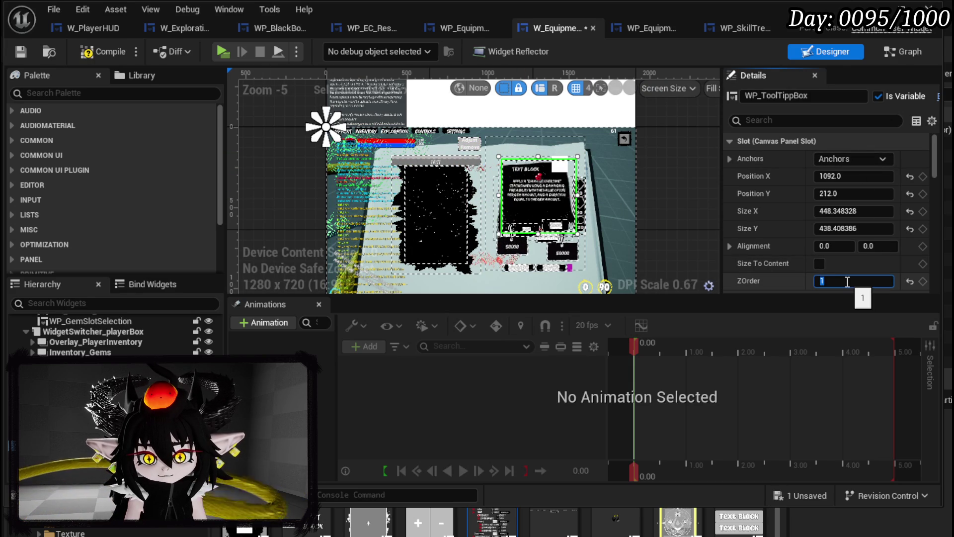
click(851, 158)
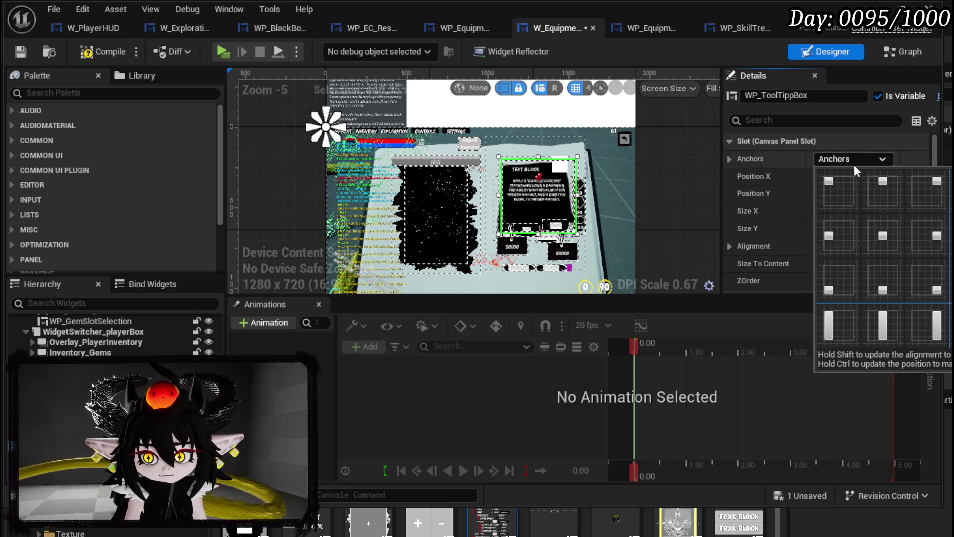
click(884, 237)
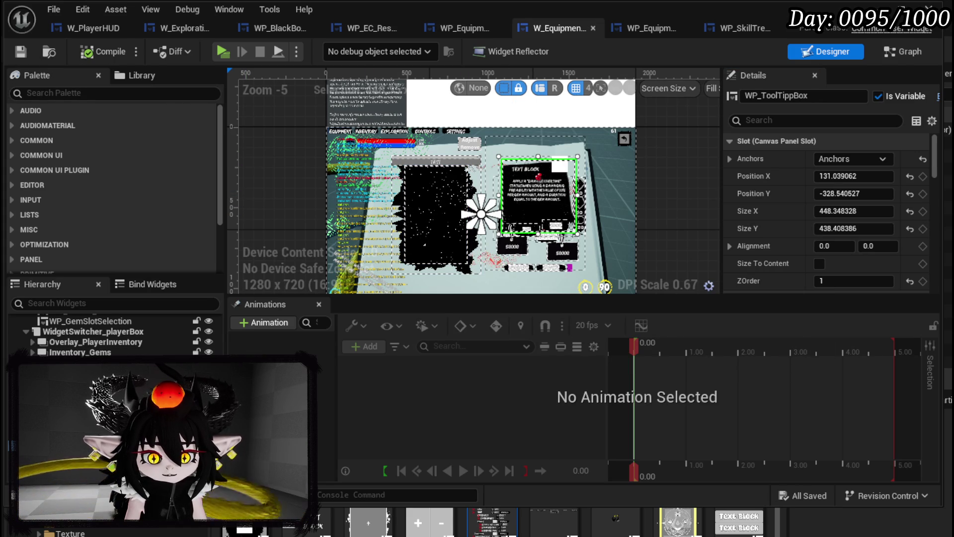
click(908, 56)
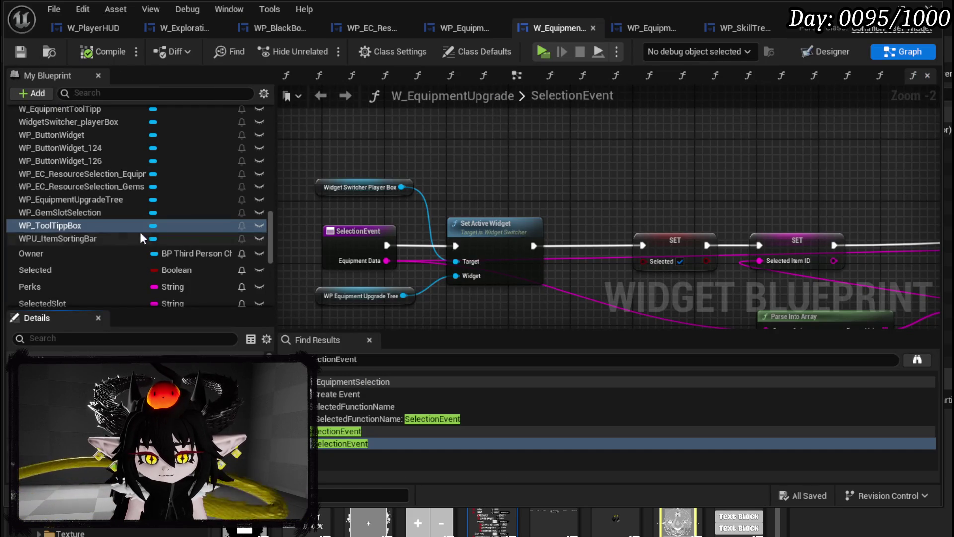
Open W_EquipmentUpgrade's BindOwner function graph.
scroll(99, 225, up, 3)
scroll(99, 230, up, 4)
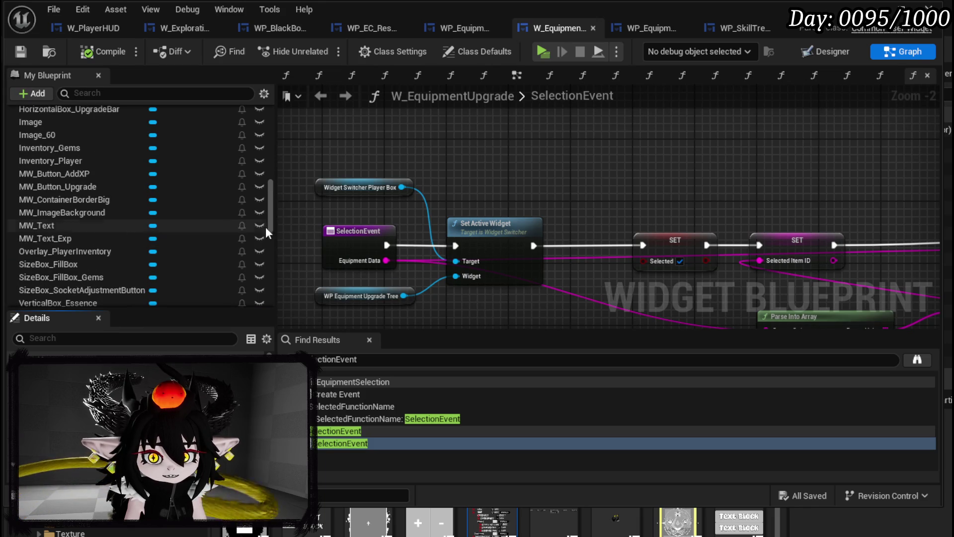
click(359, 294)
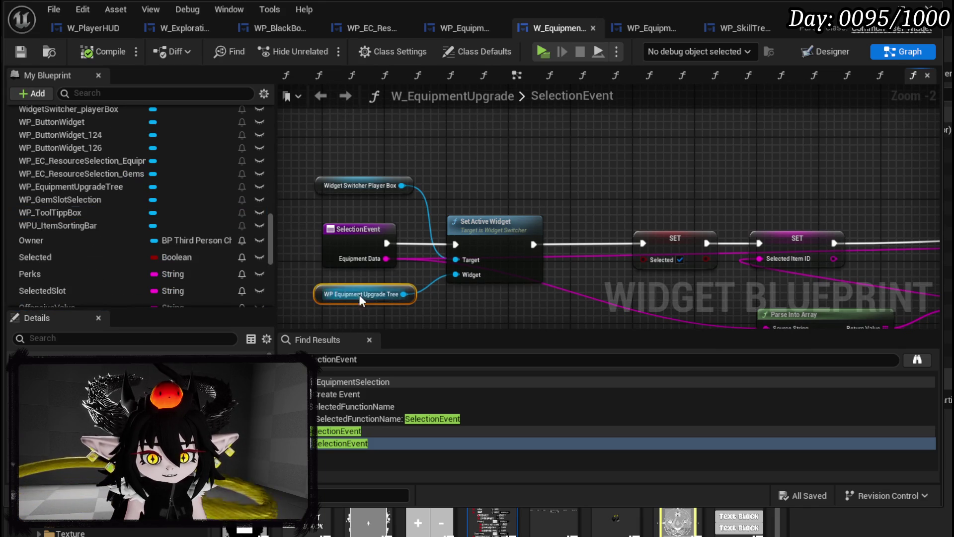
scroll(171, 236, up, 2)
scroll(167, 231, up, 15)
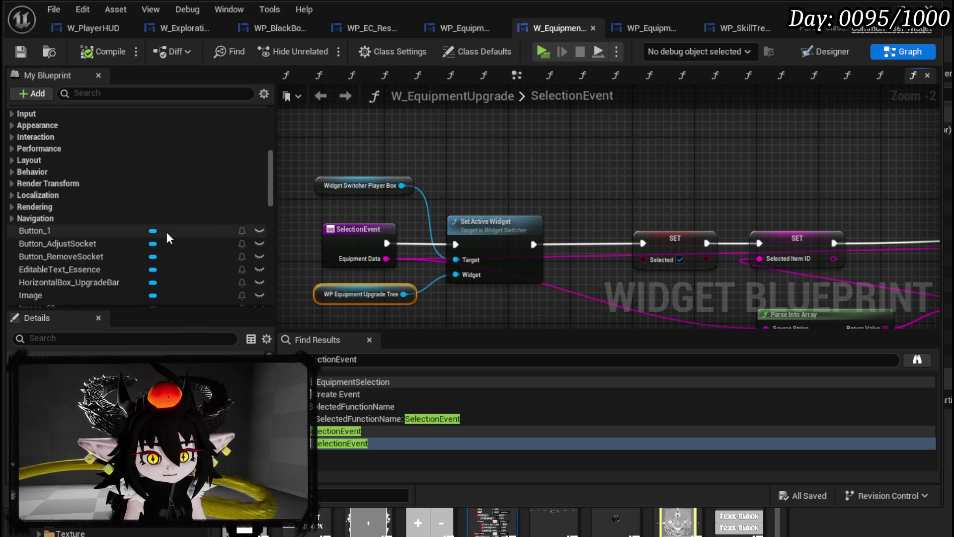
scroll(166, 233, up, 3)
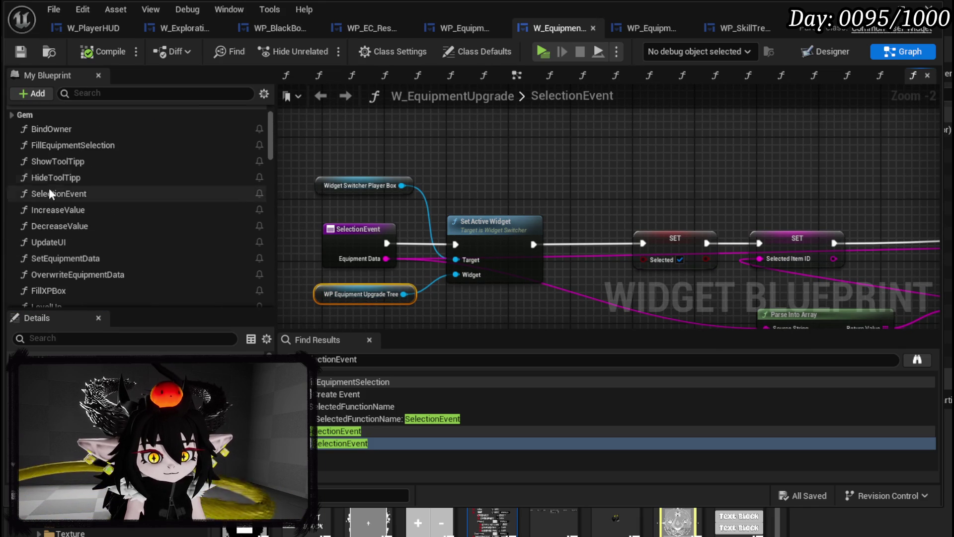
click(64, 130)
double_click(64, 133)
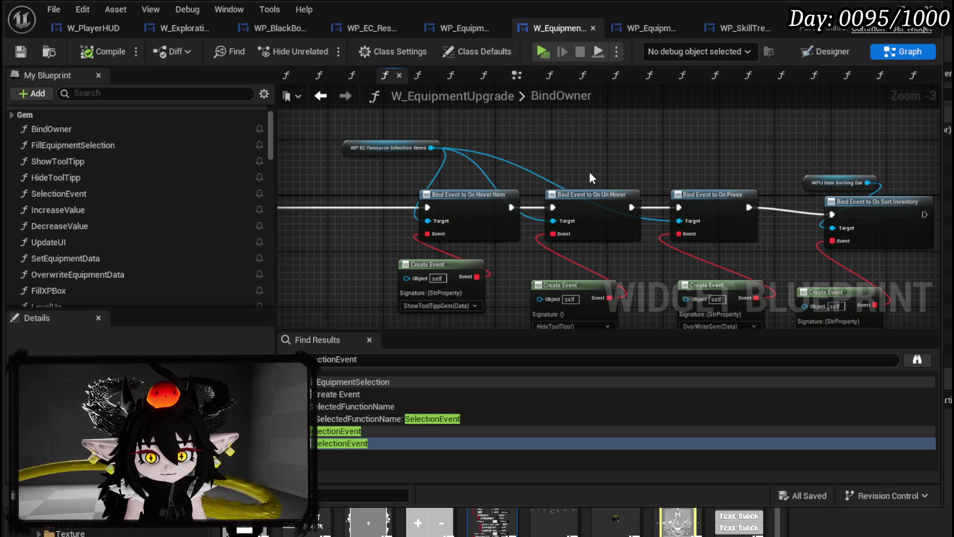
Add a WP Equipment Upgrade Tree getter with Bind Event chained after On Sort Inventory, and compile.
drag(592, 177, 457, 192)
key(ctrl+v)
drag(621, 210, 489, 149)
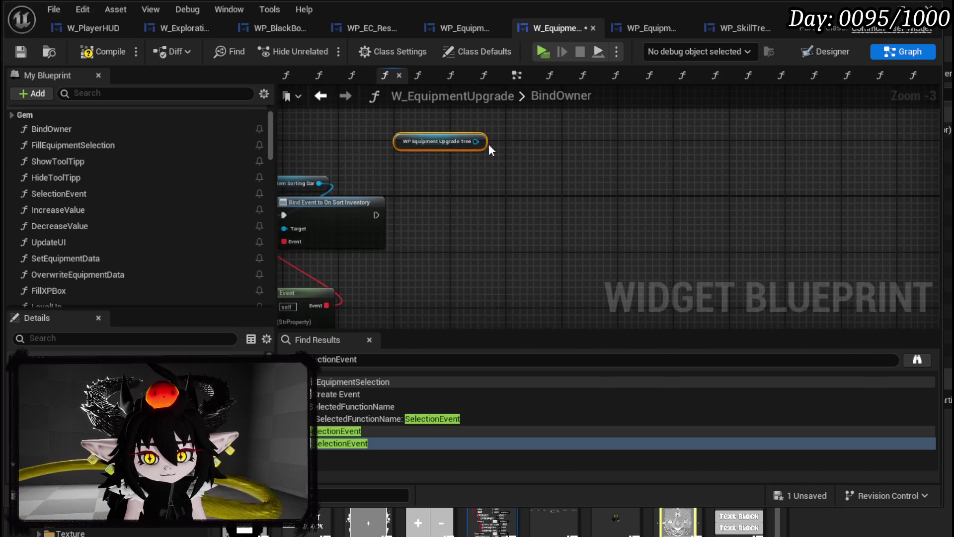
drag(421, 135, 486, 169)
text(B)
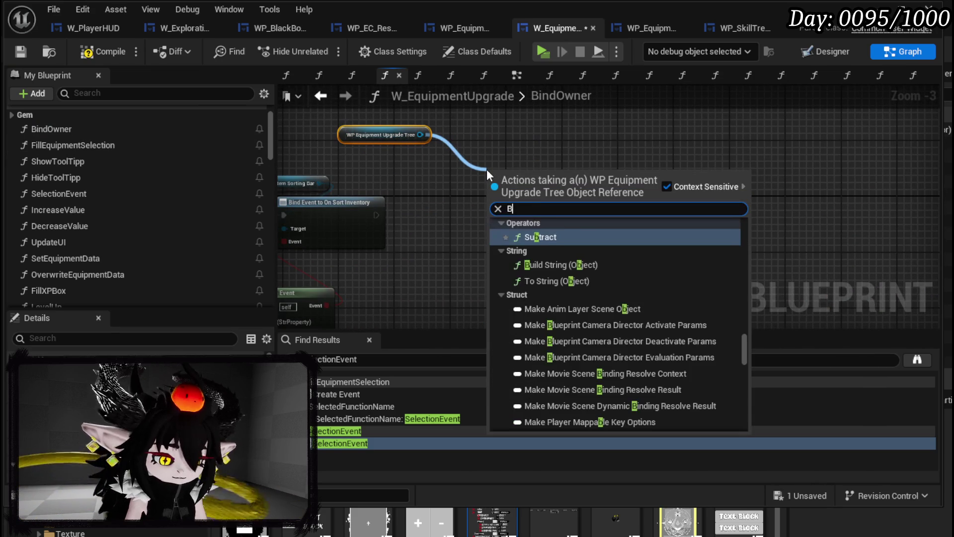
text(ind)
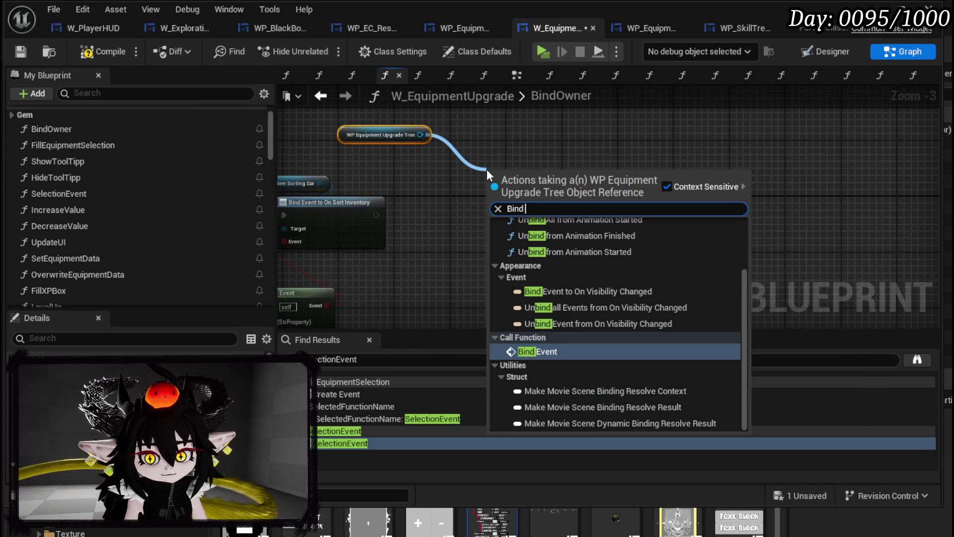
key(Return)
mouse_move(376, 214)
mouse_down()
mouse_move(512, 199)
mouse_move(496, 199)
mouse_up()
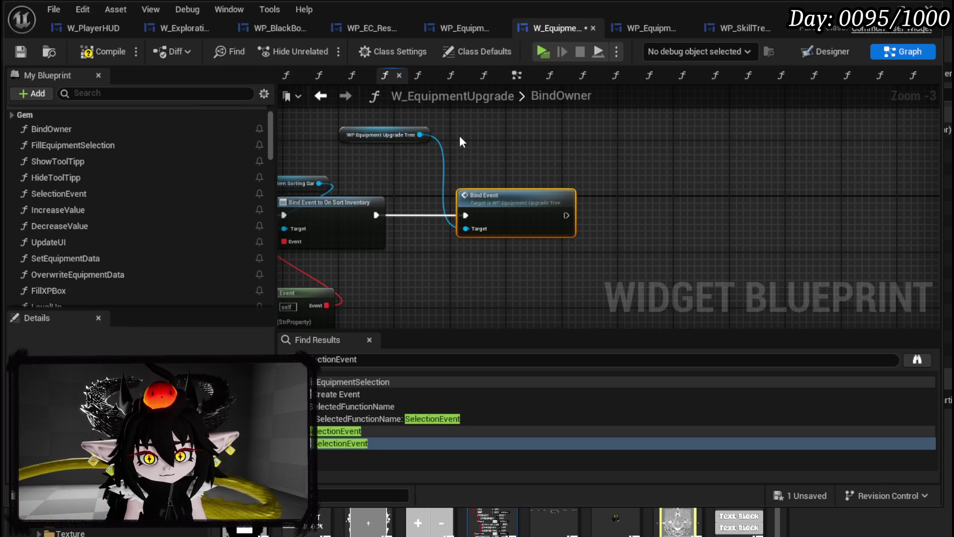
drag(351, 133, 407, 161)
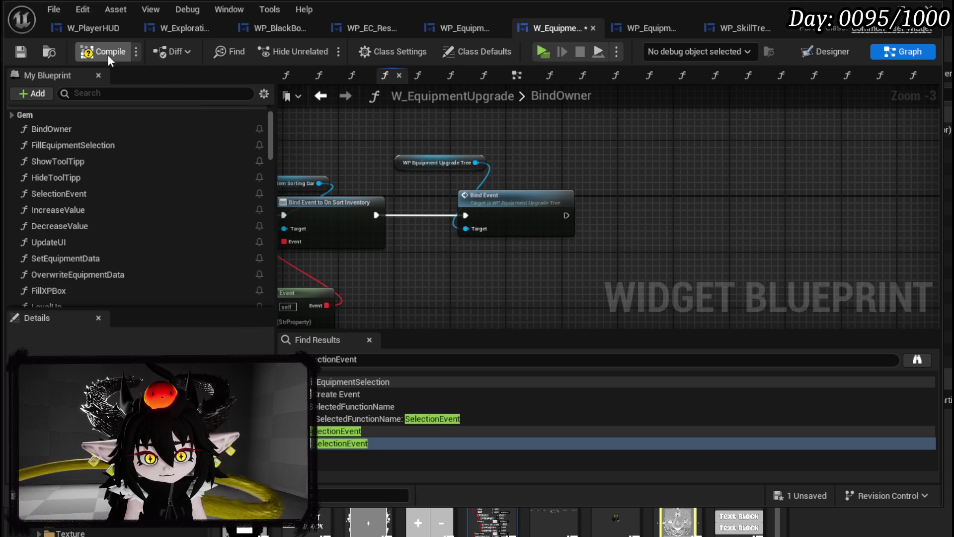
click(20, 51)
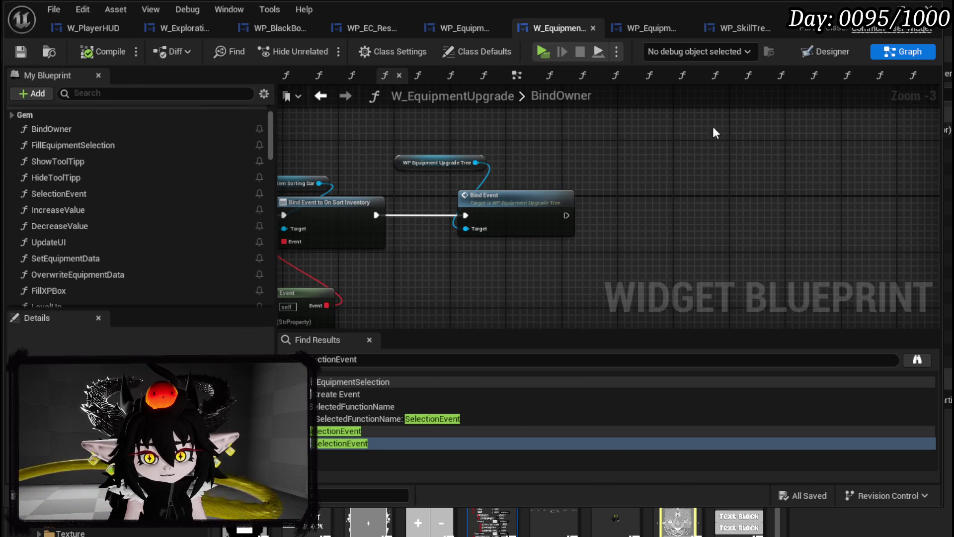
click(654, 22)
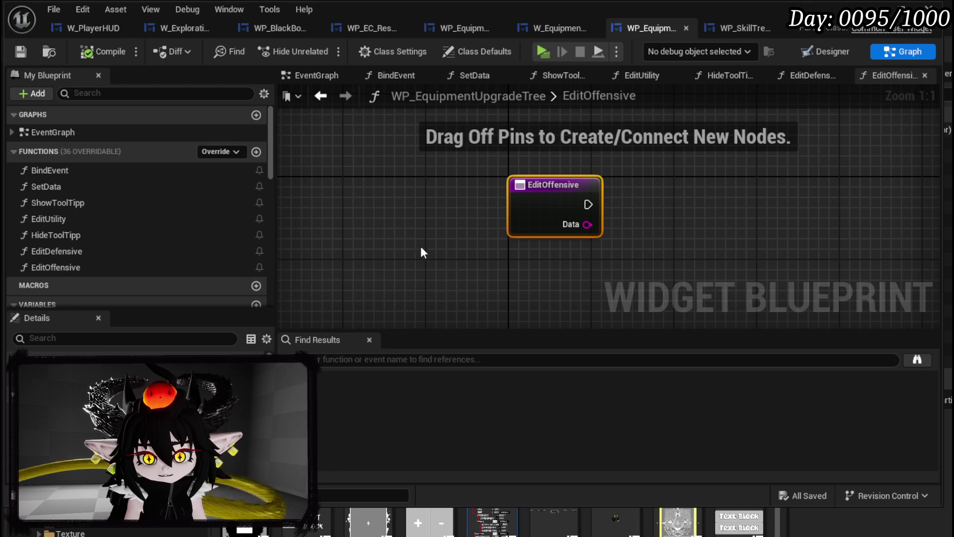
Add three event dispatchers named OnShowTooTipp, OnHideToolTipp and OnConfirm.
scroll(164, 219, down, 15)
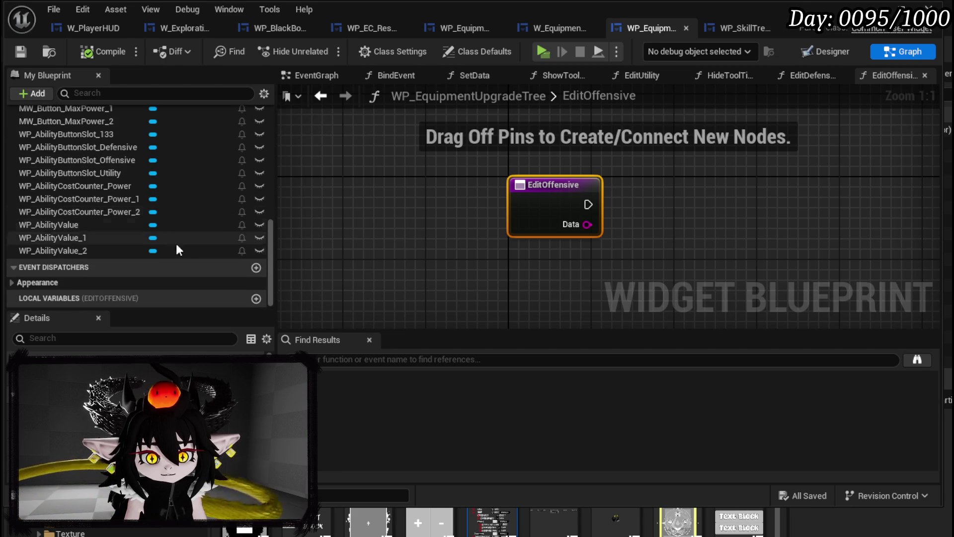
click(253, 267)
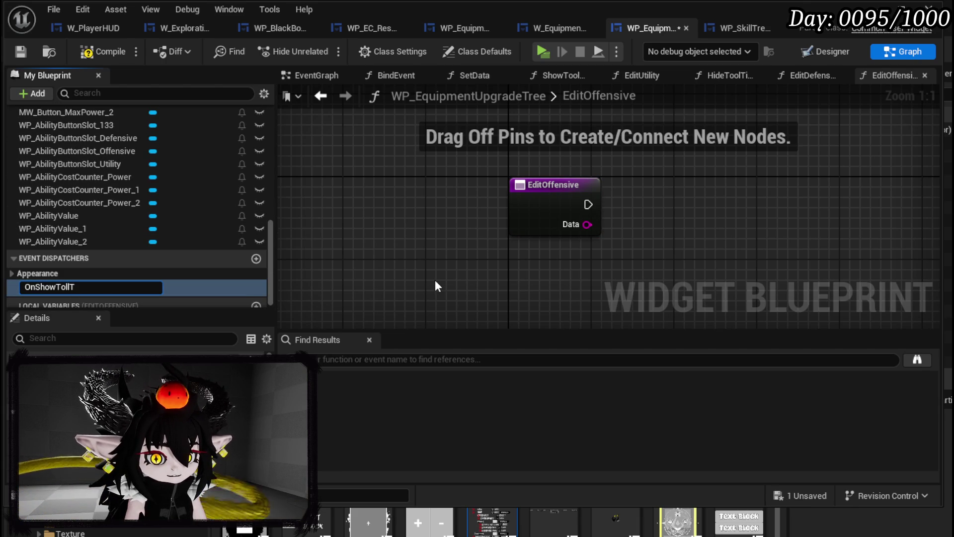
text(pp)
key(Return)
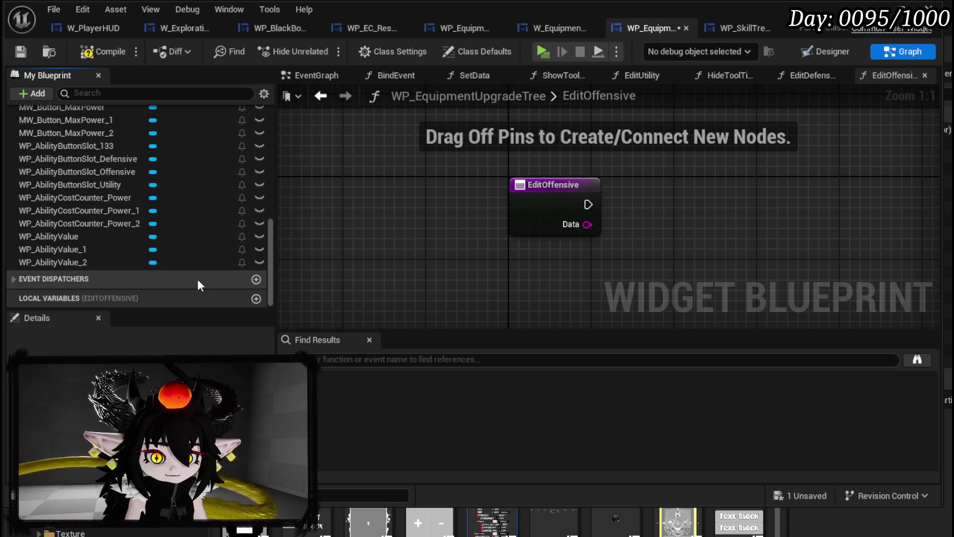
click(255, 278)
text(OnHideToolTi)
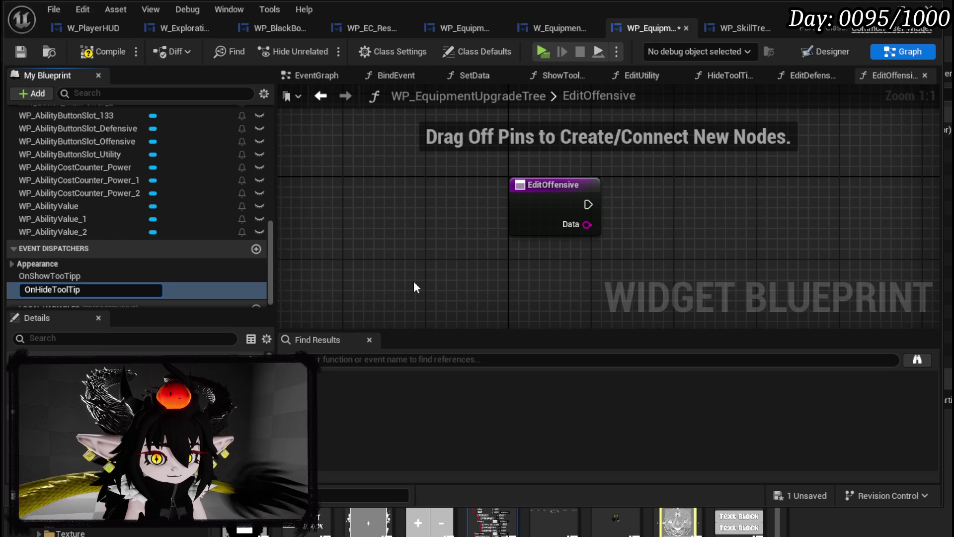
text(pp)
key(Return)
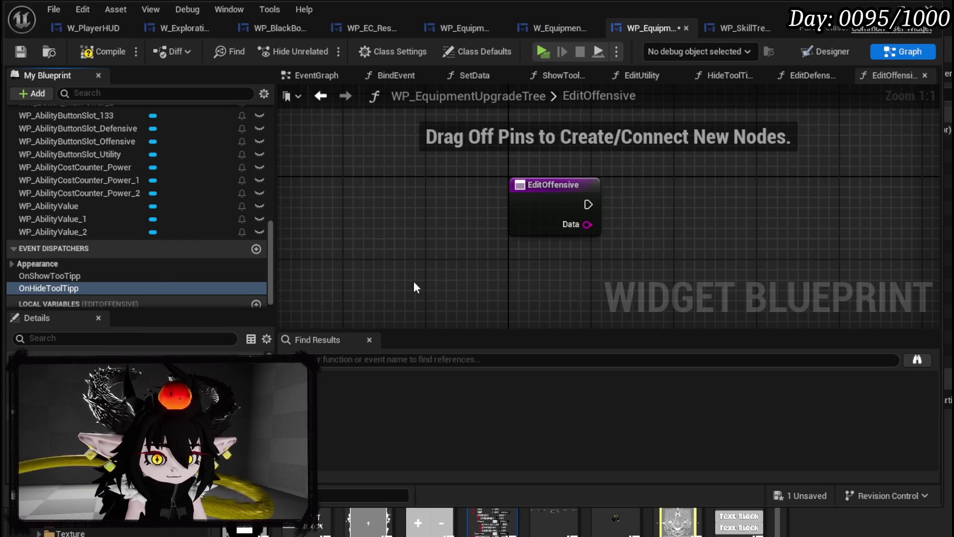
click(256, 249)
text(OnConfirm)
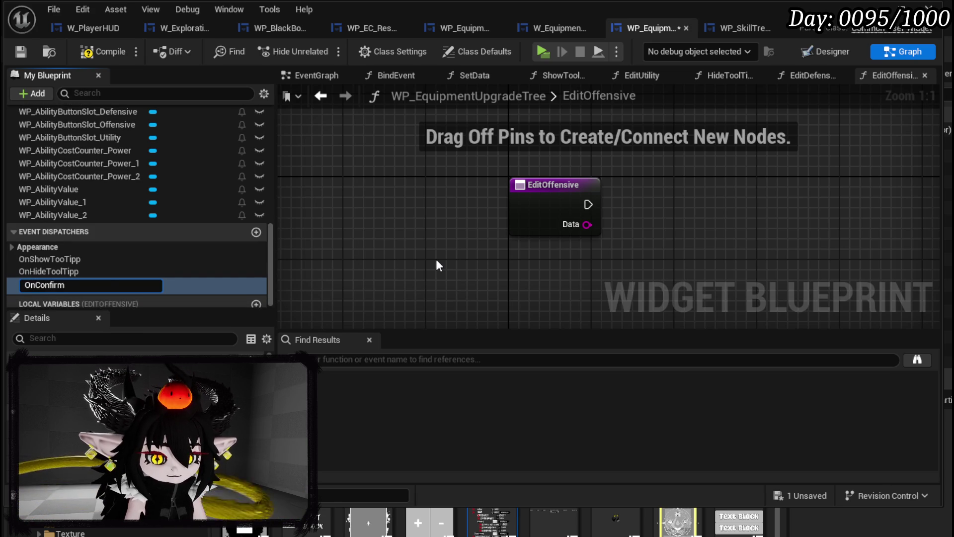
key(Return)
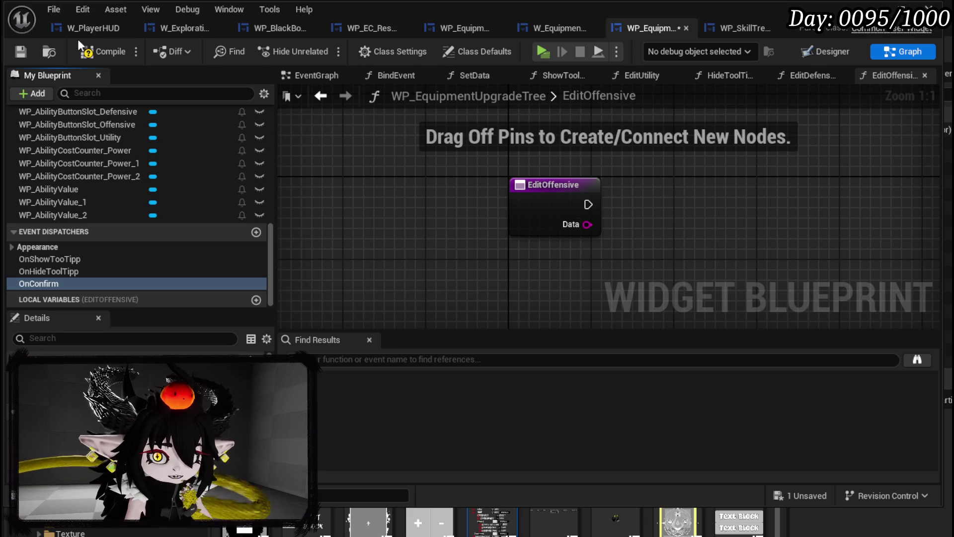
Compile and save WP_EquipmentUpgradeTree with the new dispatchers.
click(18, 52)
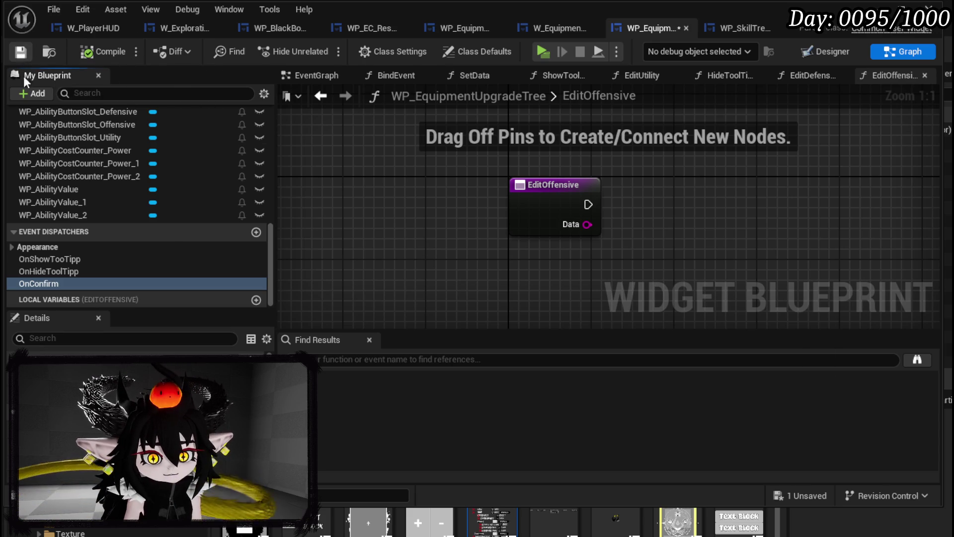
click(70, 259)
click(223, 355)
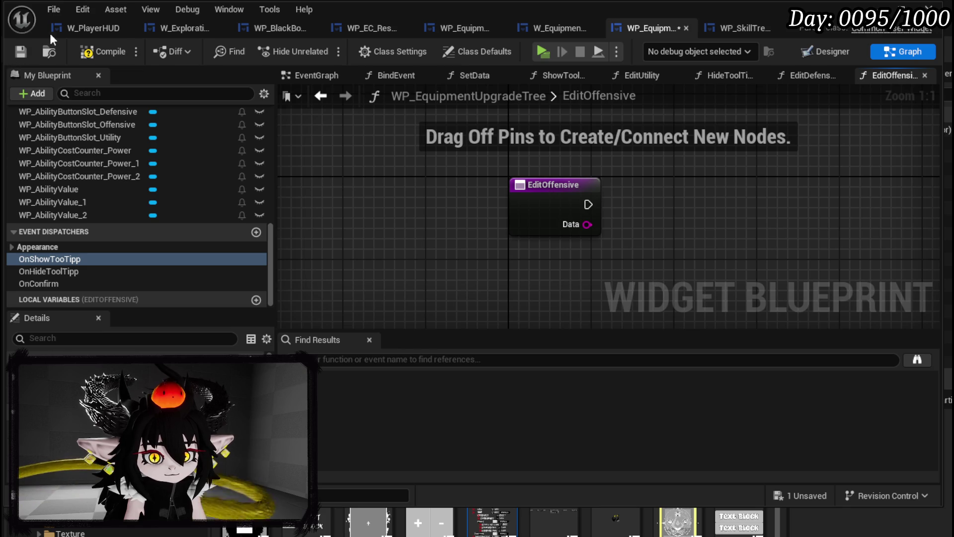
click(14, 53)
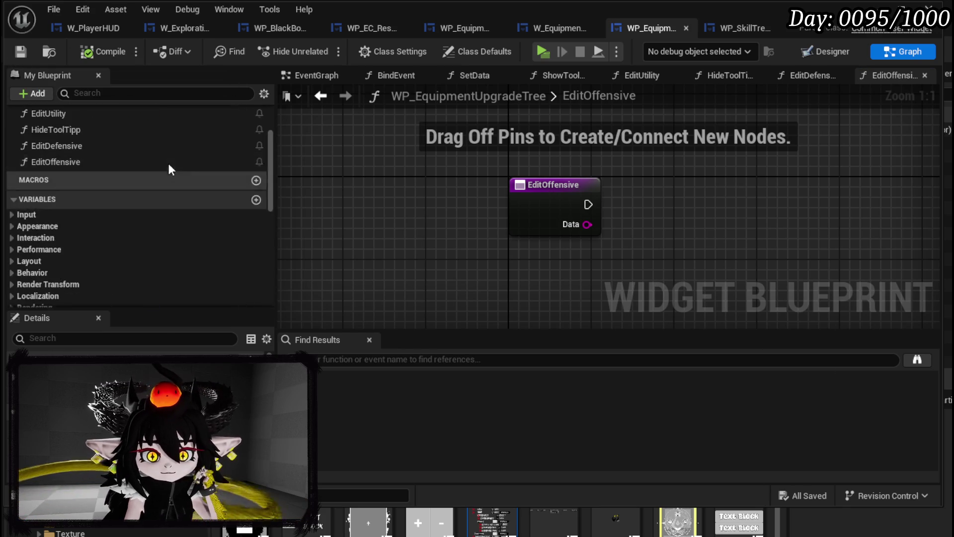
scroll(168, 171, up, 3)
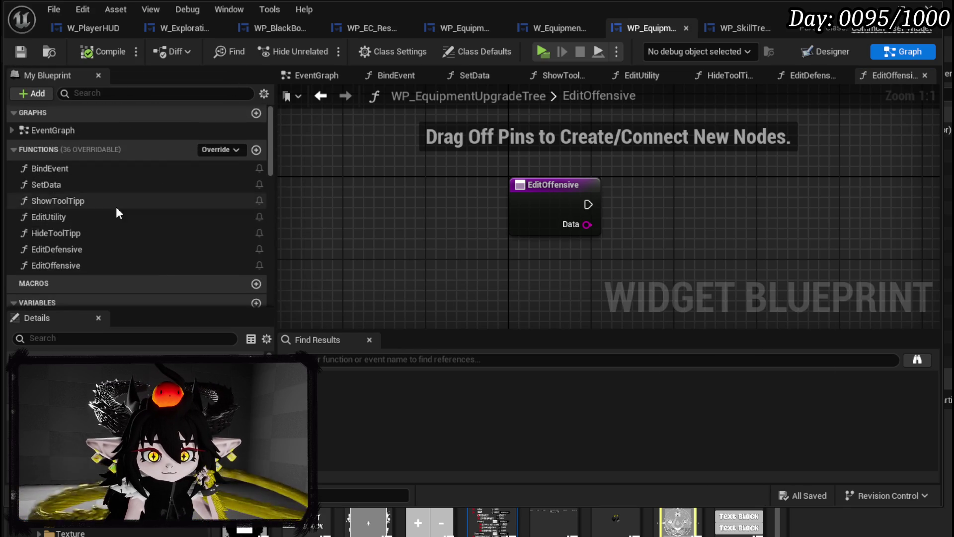
double_click(64, 201)
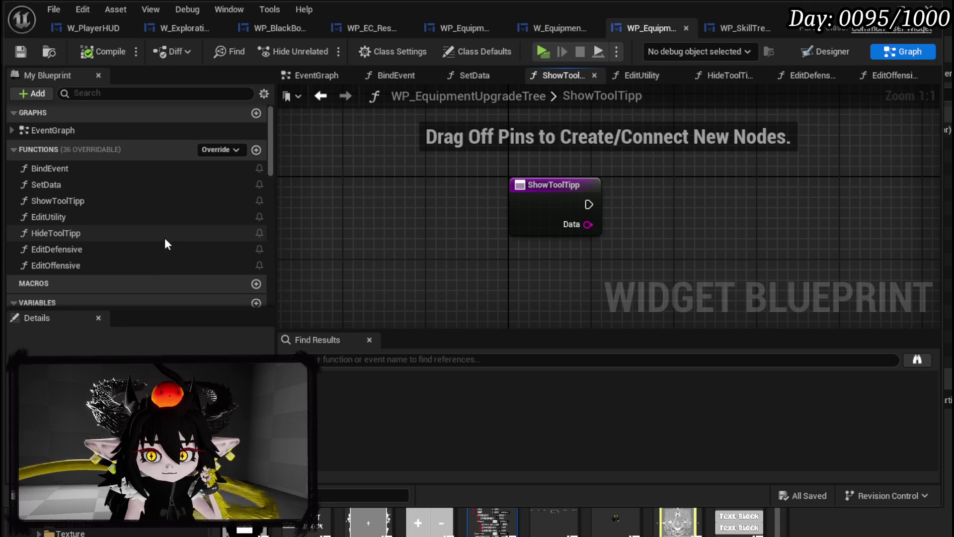
Make ShowToolTipp call OnShowTooTipp, passing its Data input.
scroll(164, 244, down, 10)
drag(53, 258, 656, 193)
click(646, 217)
mouse_move(588, 205)
mouse_down()
mouse_move(666, 215)
mouse_move(700, 184)
mouse_up()
drag(588, 224, 656, 247)
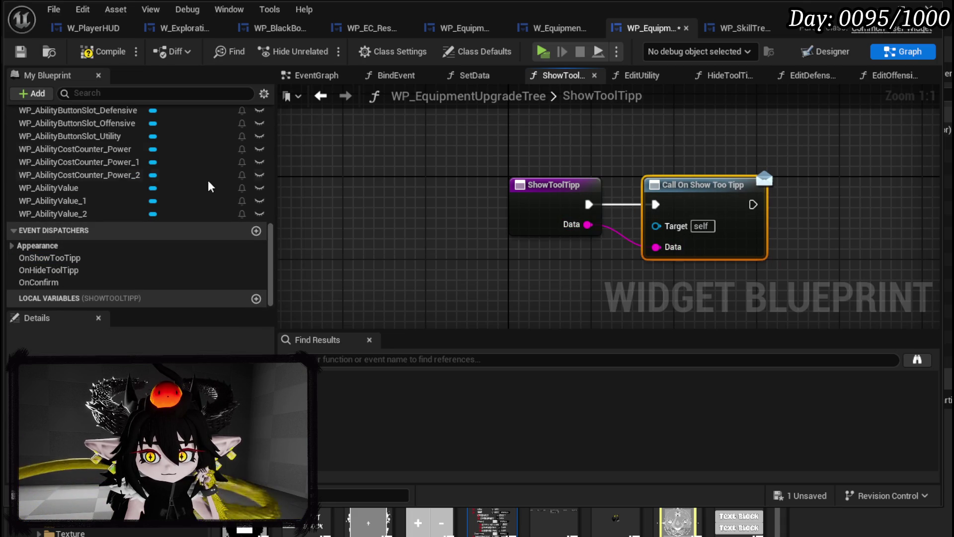
scroll(124, 159, up, 10)
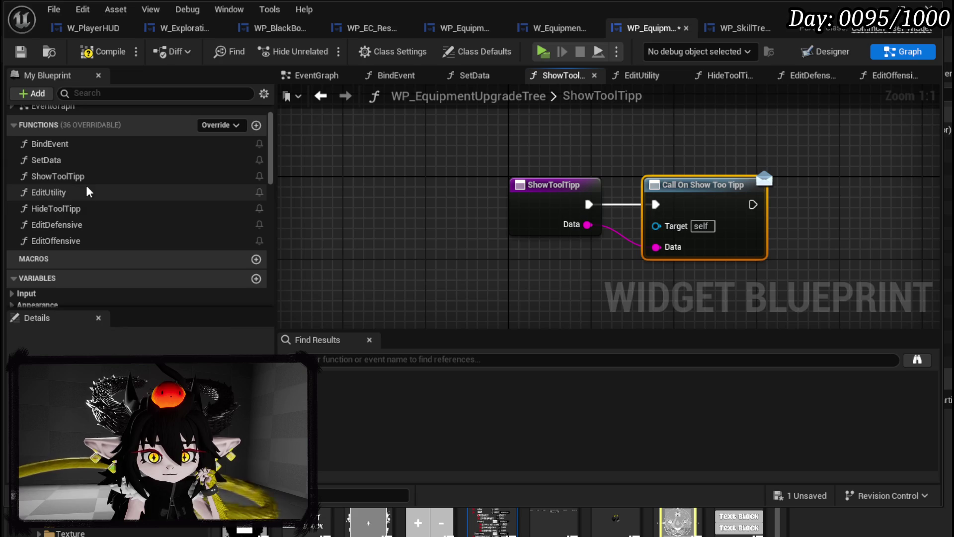
Make HideToolTipp call the OnHideToolTipp dispatcher.
double_click(85, 209)
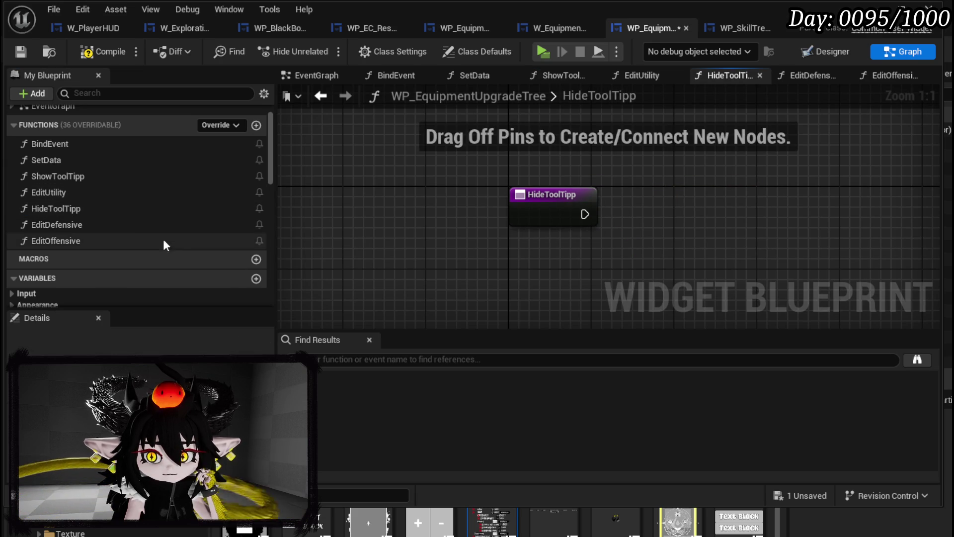
scroll(140, 219, down, 10)
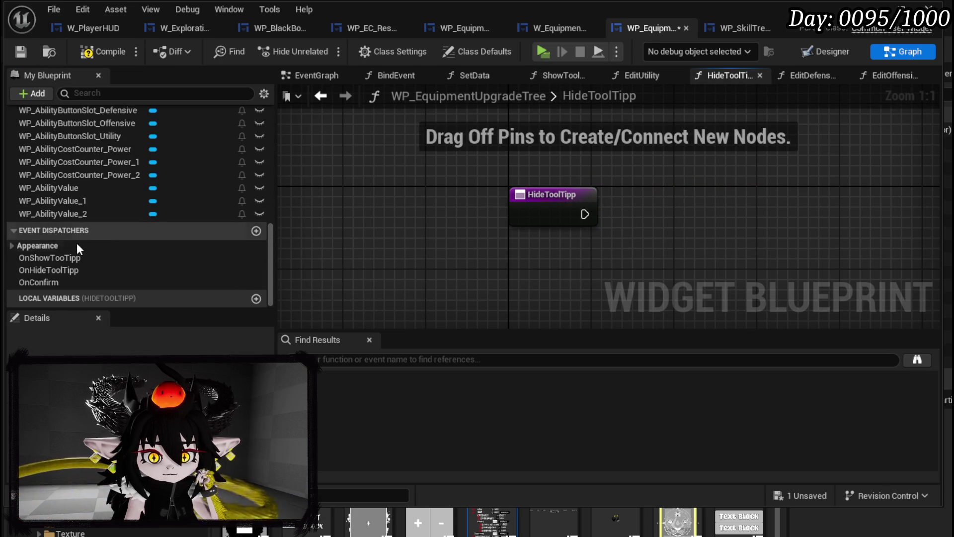
drag(61, 270, 634, 214)
click(646, 219)
scroll(114, 178, up, 10)
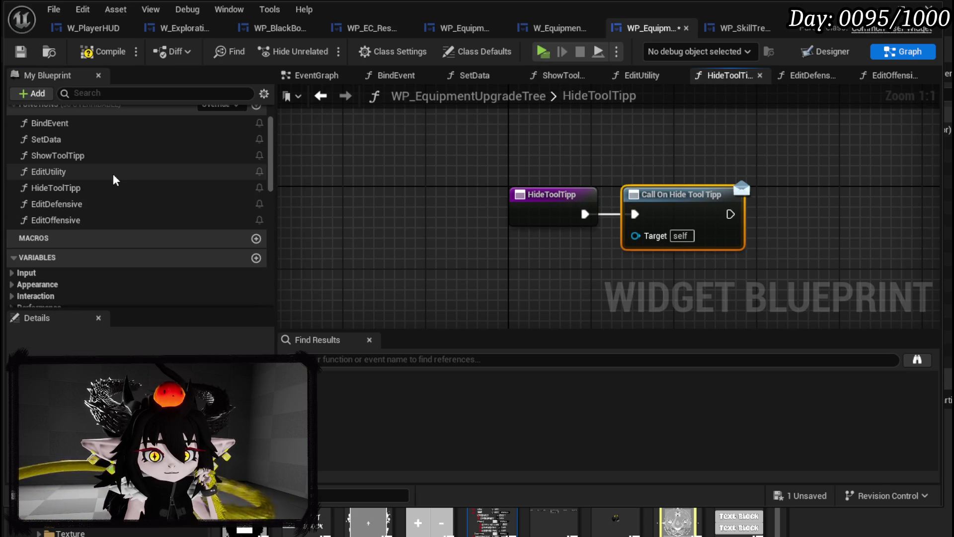
Put EditDefensive, EditUtility and EditOffensive in a new Edit category, then compile and save.
click(74, 203)
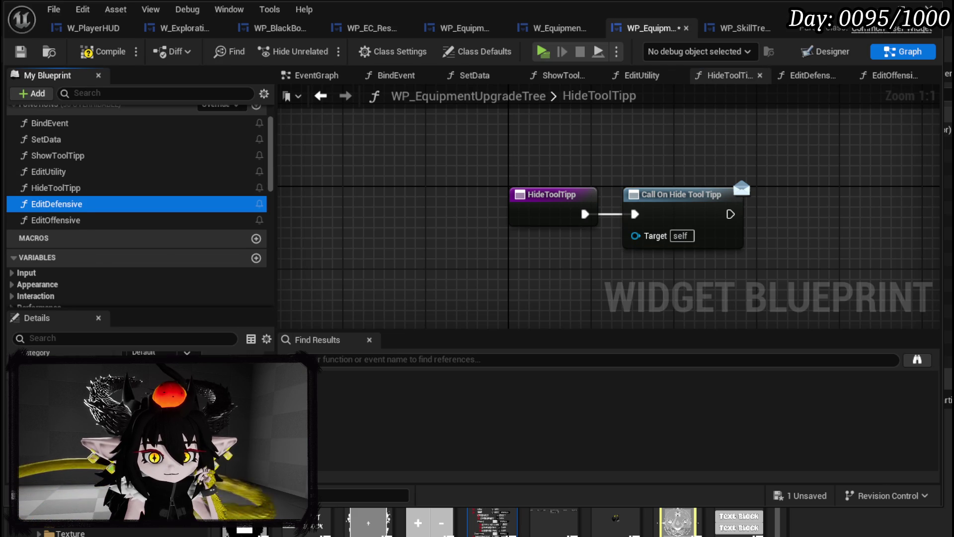
click(365, 292)
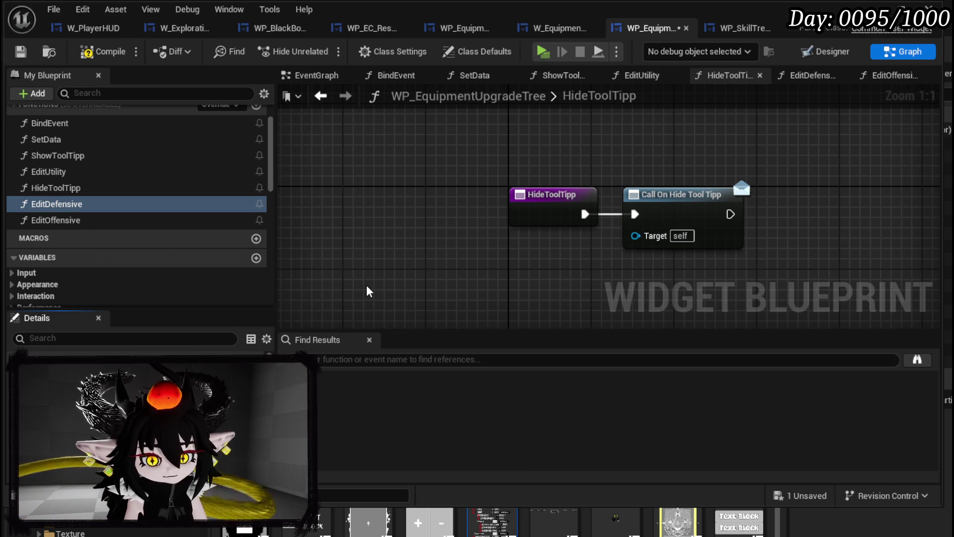
key(Return)
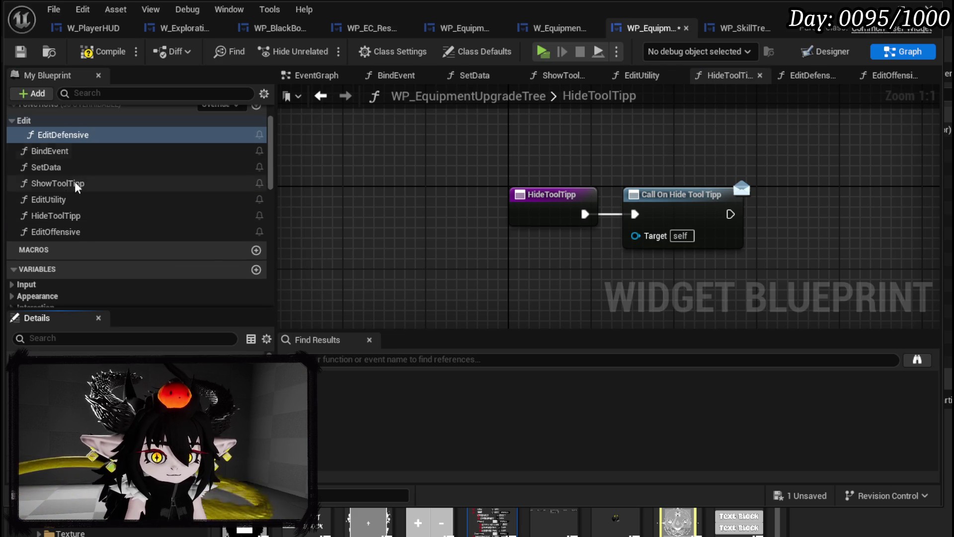
drag(50, 199, 28, 124)
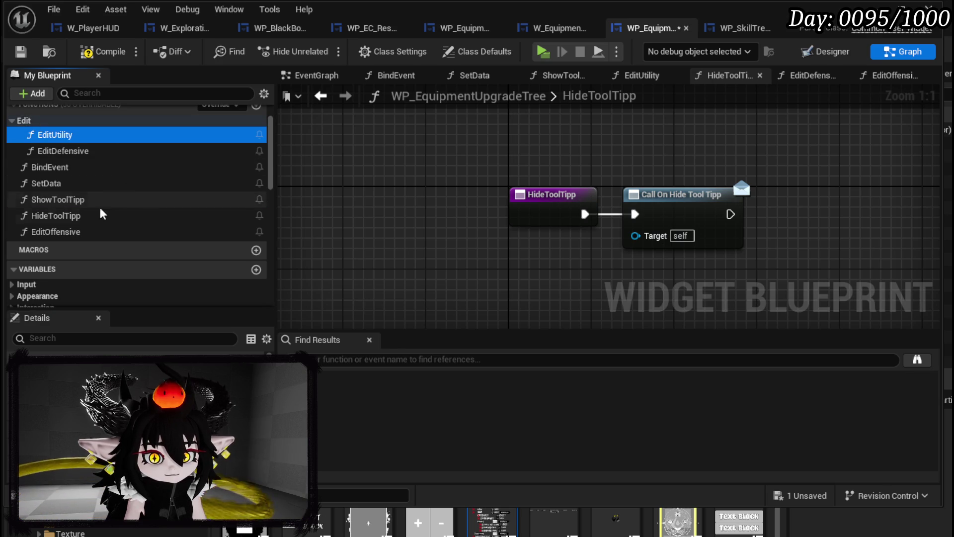
drag(75, 231, 32, 123)
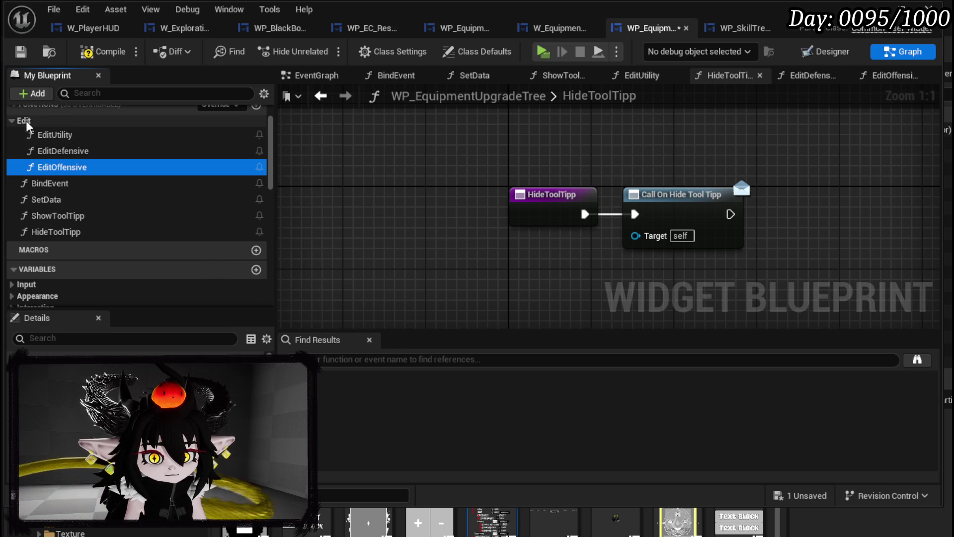
click(103, 52)
click(19, 53)
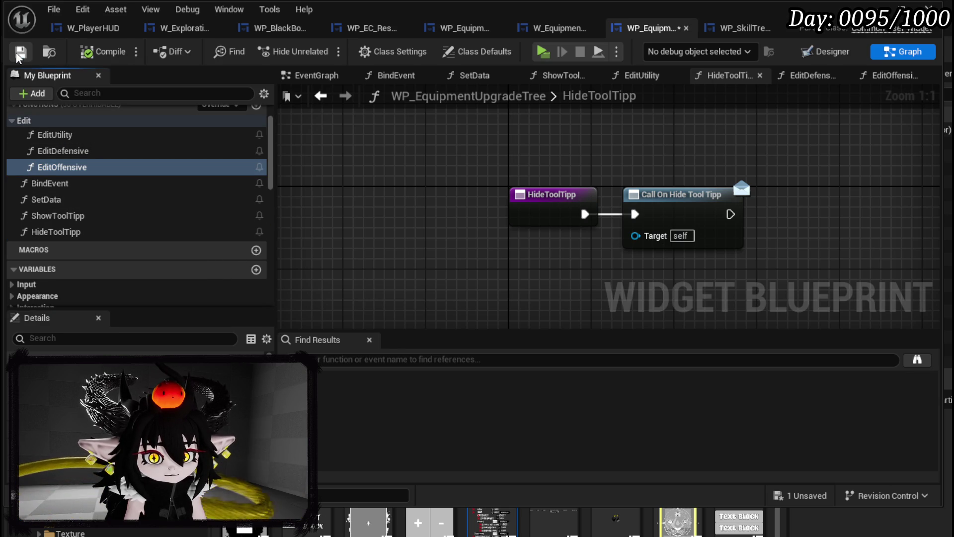
click(826, 51)
Trim the Defensive value widget's Name from 'Added…' to 'Add'.
click(411, 139)
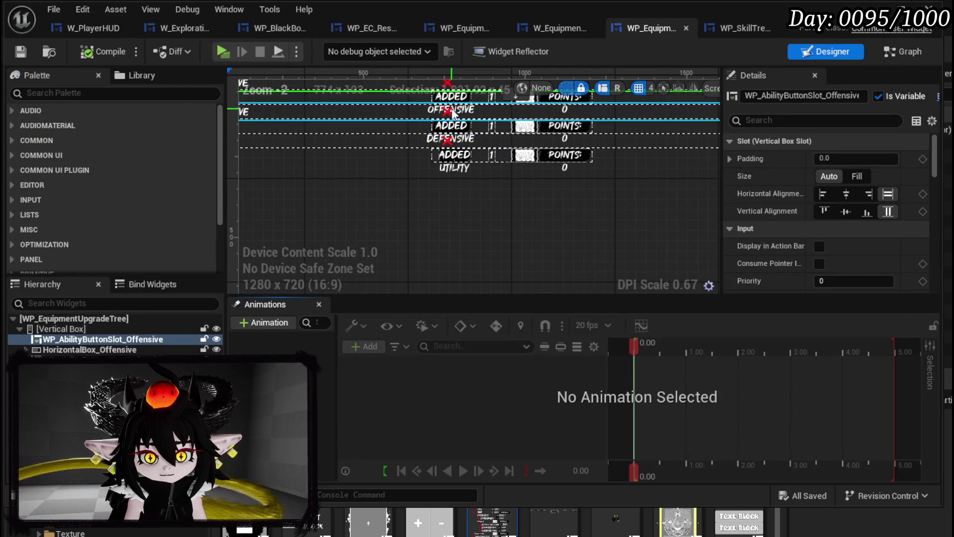
drag(379, 225, 494, 238)
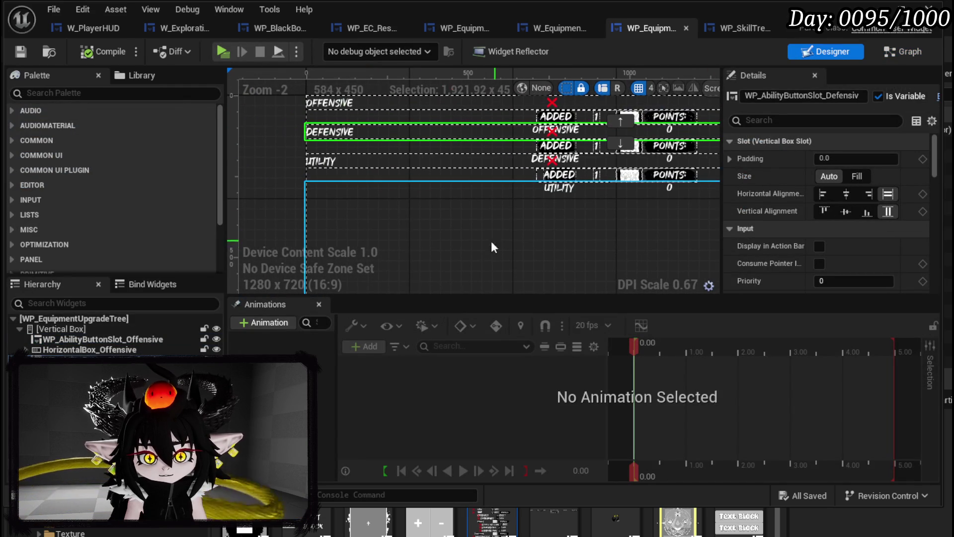
click(577, 146)
scroll(830, 229, down, 10)
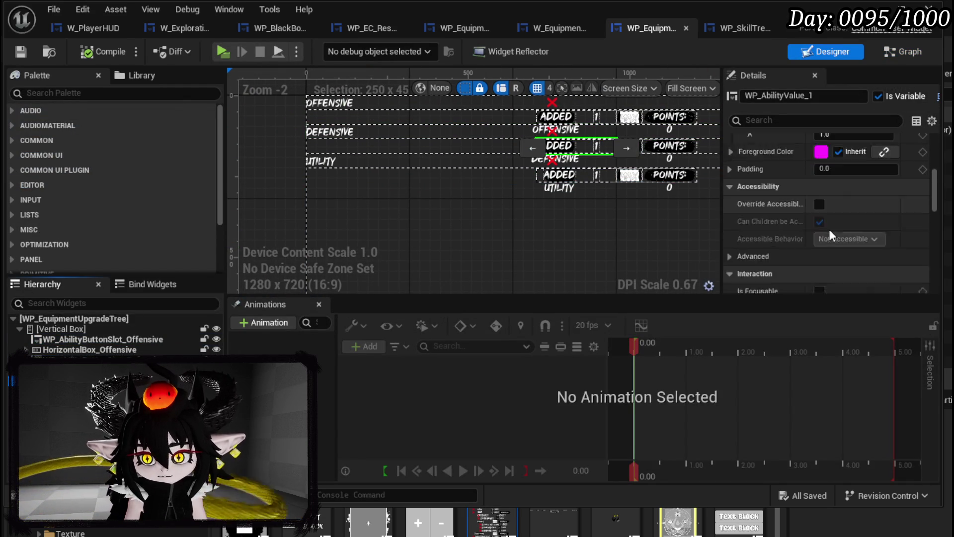
scroll(836, 231, down, 10)
scroll(836, 232, up, 4)
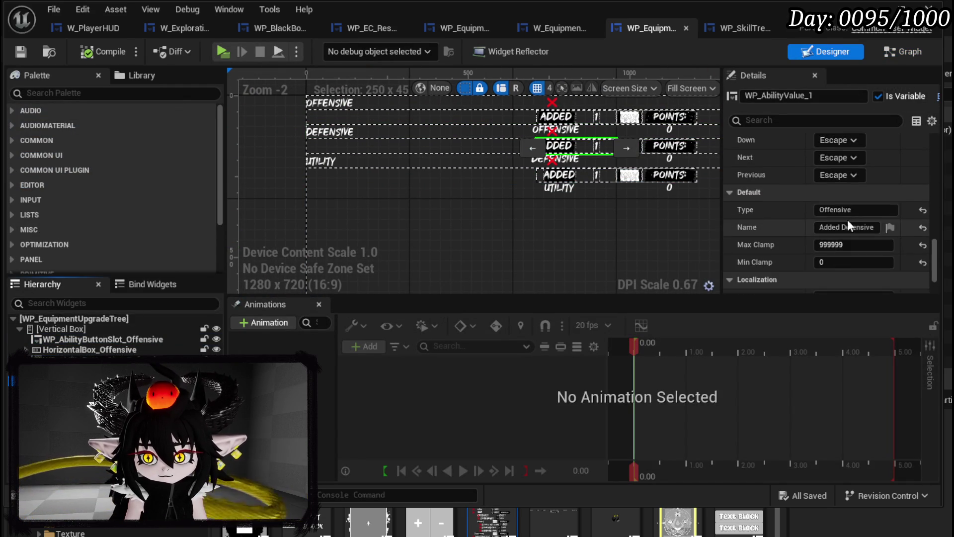
click(833, 226)
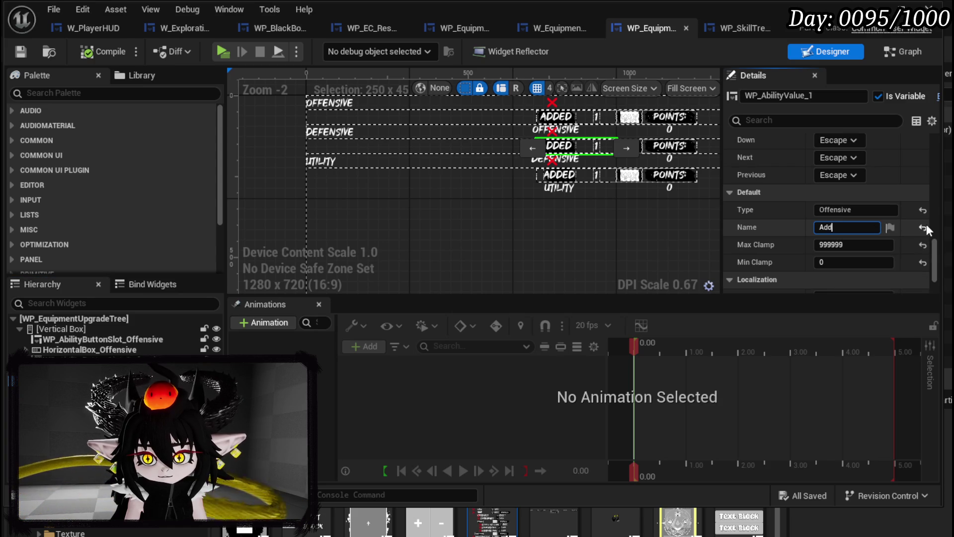
key(BackSpace)
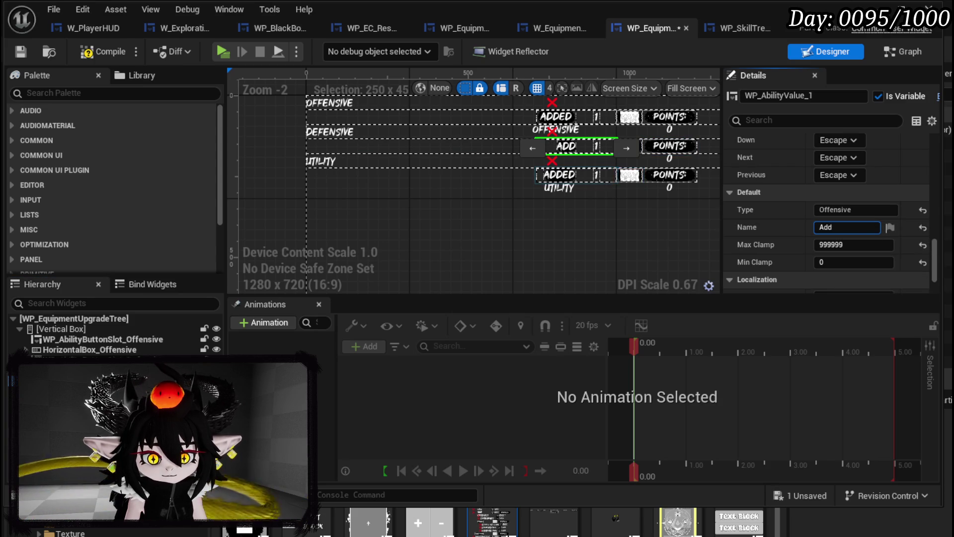
Trim the Utility value widget's Name from 'Added Utility' to 'Add'.
click(576, 175)
drag(832, 227, 897, 228)
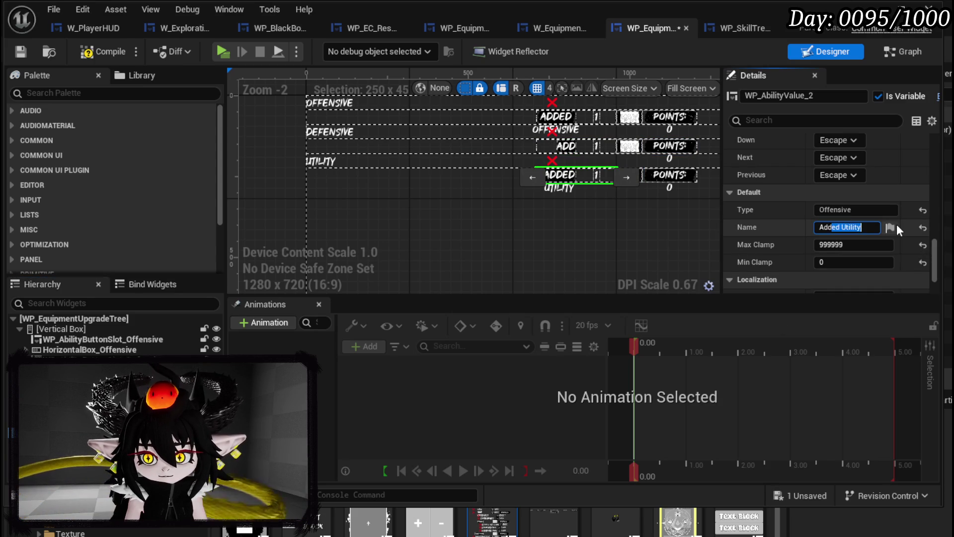
key(BackSpace)
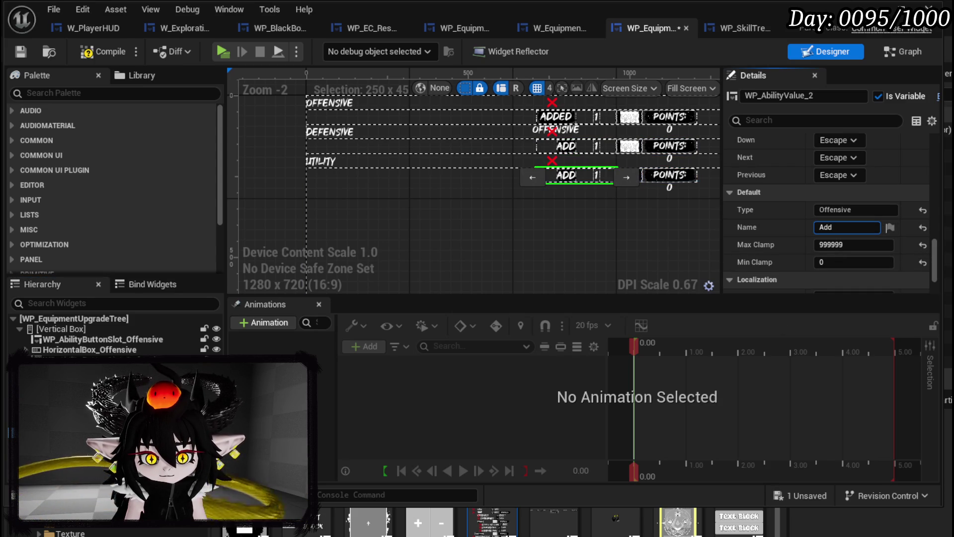
click(30, 350)
Trim the Offensive value widget's Name to 'Add', then compile and save.
click(55, 359)
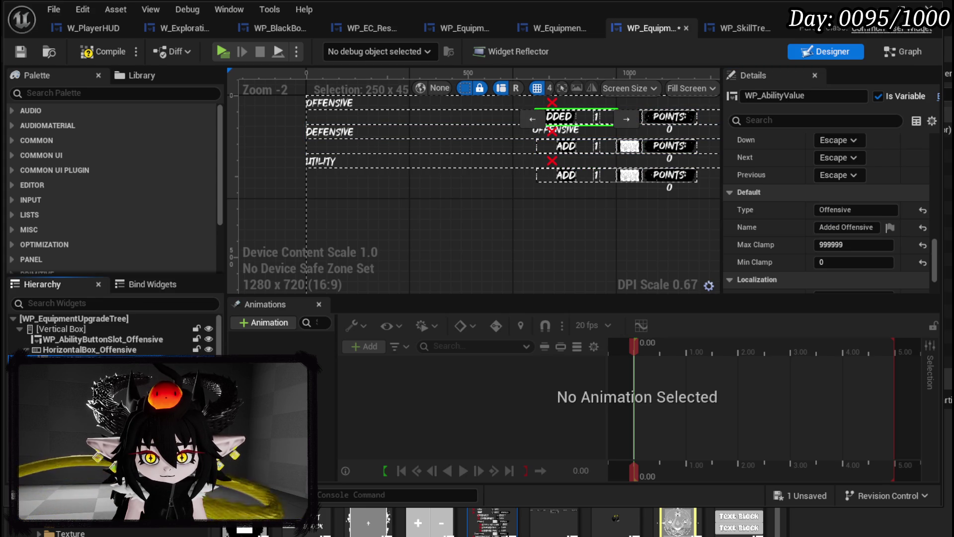
drag(835, 227, 946, 234)
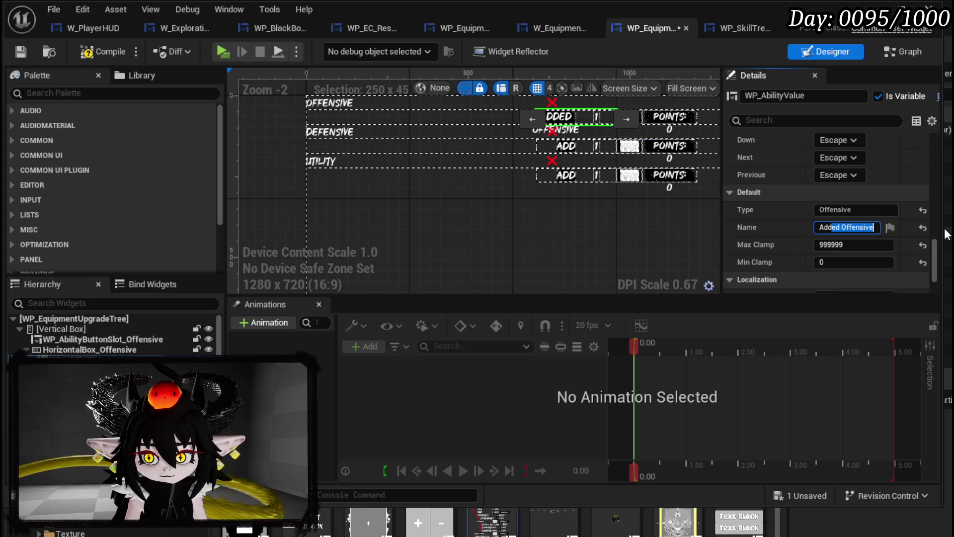
click(81, 58)
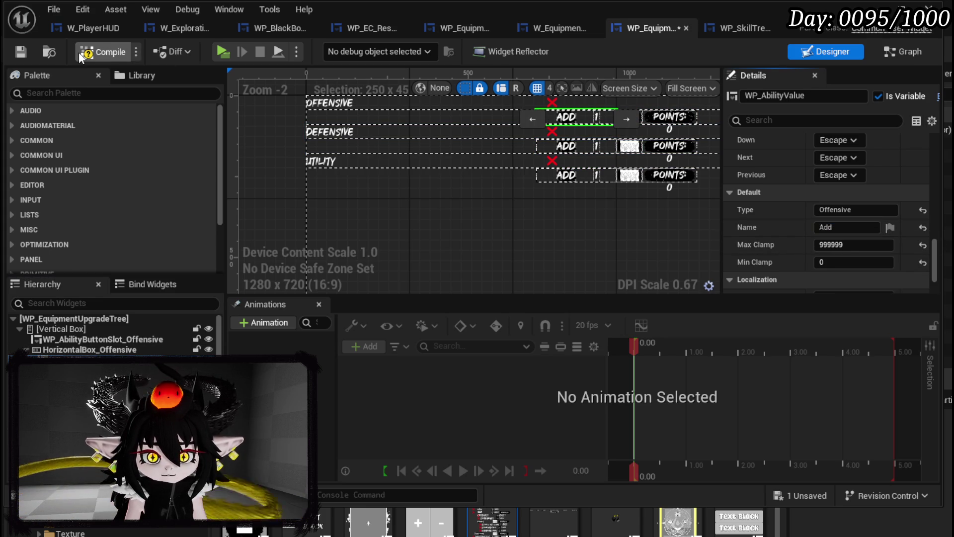
click(21, 52)
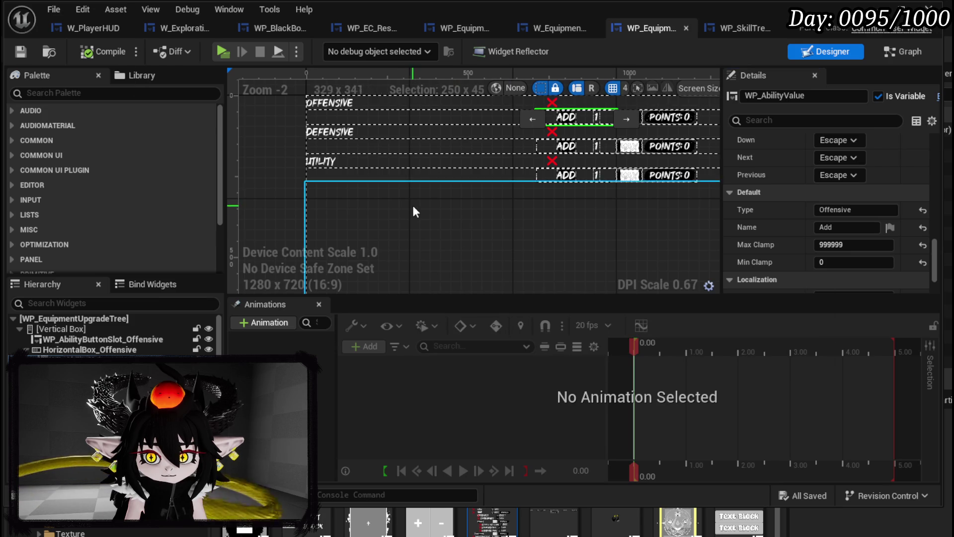
drag(413, 203, 398, 263)
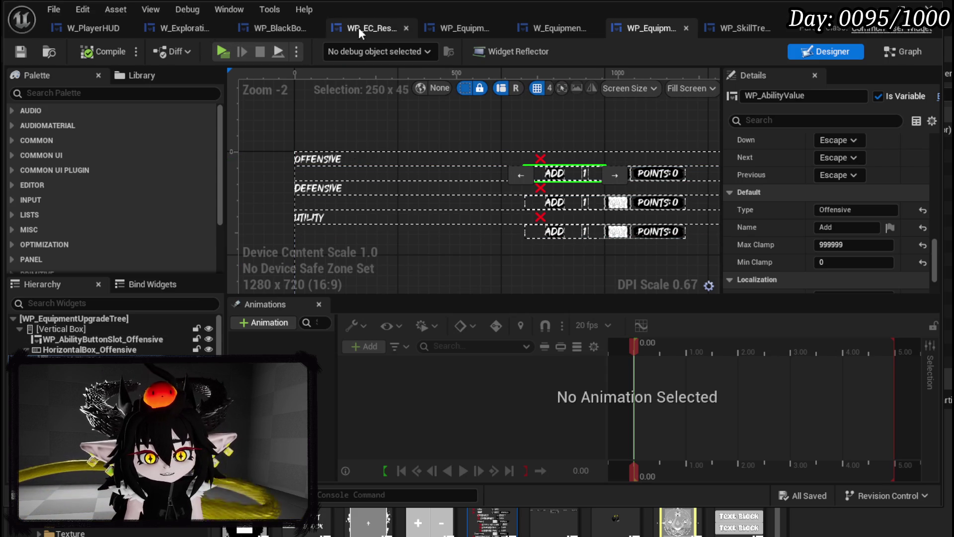
In BindOwner, add chained binds to On Show Too Tipp and On Hide Tool Tipp.
click(553, 27)
drag(473, 160, 576, 157)
text(Bind on Show)
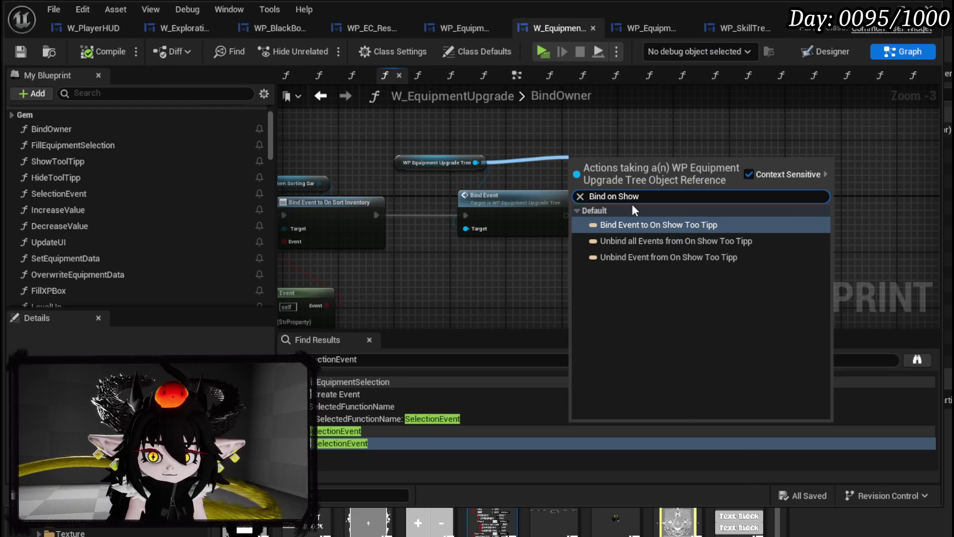
key(Return)
drag(476, 163, 559, 159)
text(Bind on Hide)
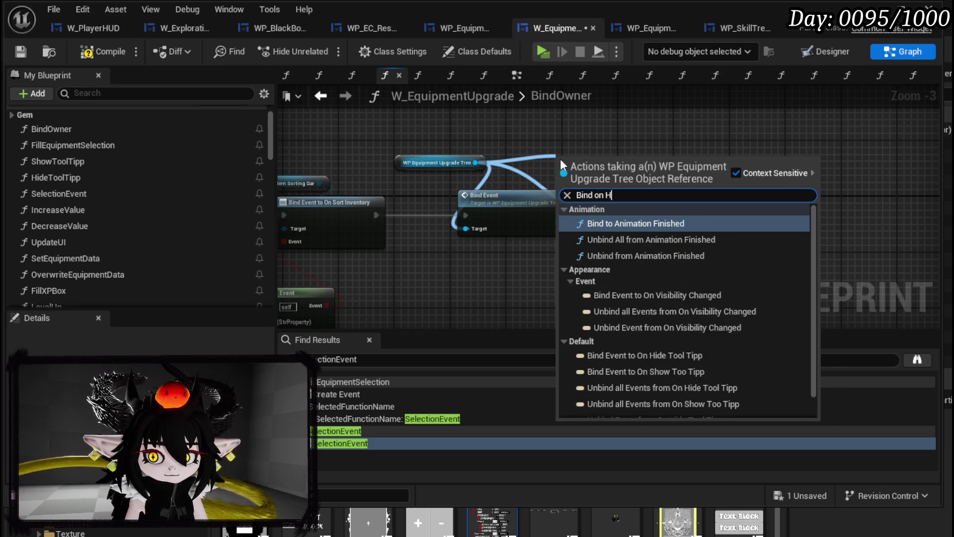
click(640, 224)
mouse_move(585, 151)
mouse_down()
mouse_move(801, 202)
mouse_move(791, 214)
mouse_up()
drag(712, 208, 744, 208)
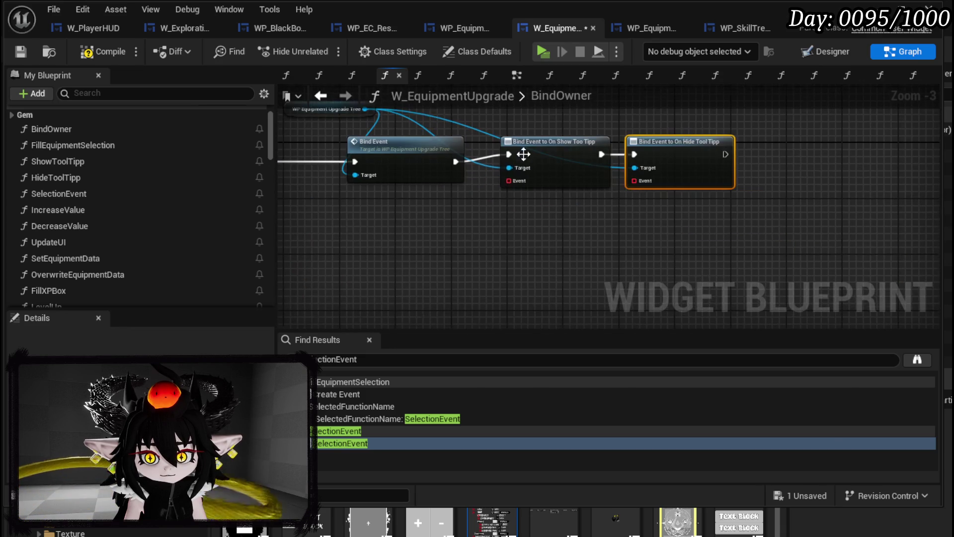
Add a Create Event for the show bind and generate a function, abandoning the ShowToolT rename.
drag(503, 181, 503, 225)
text(create)
click(556, 291)
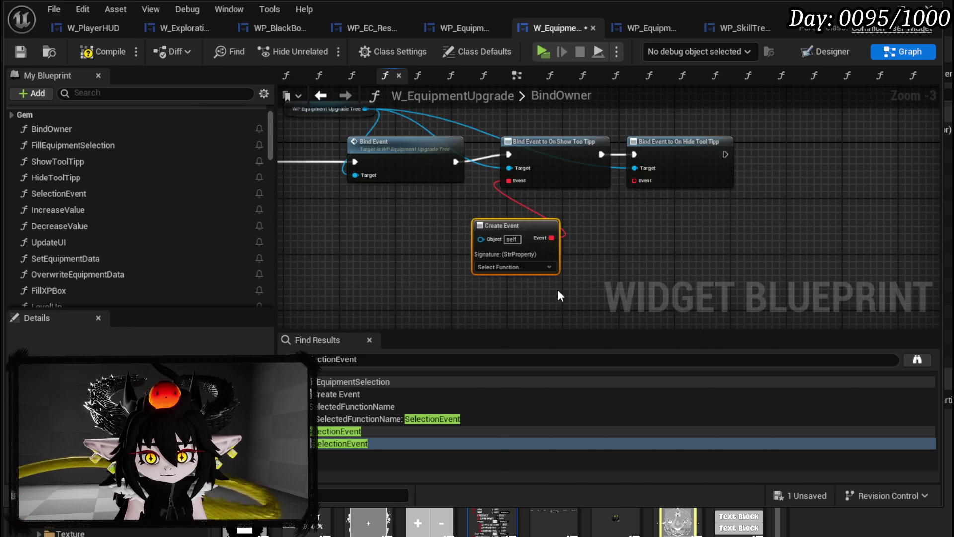
click(519, 266)
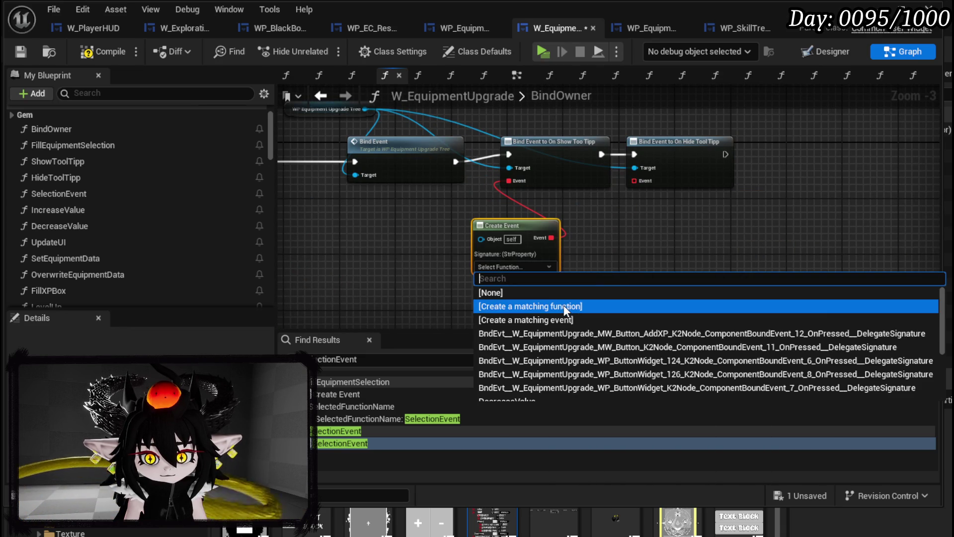
click(619, 305)
right_click(567, 225)
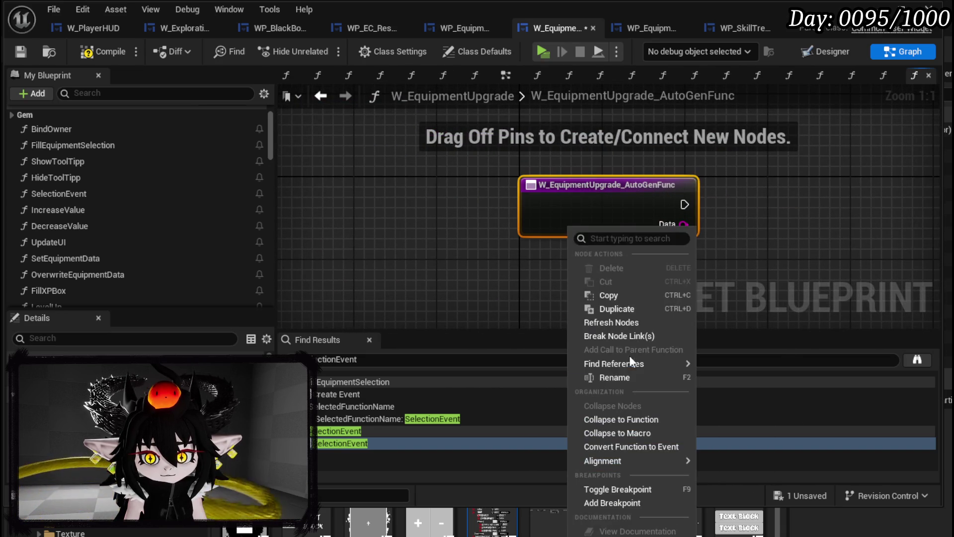
click(619, 380)
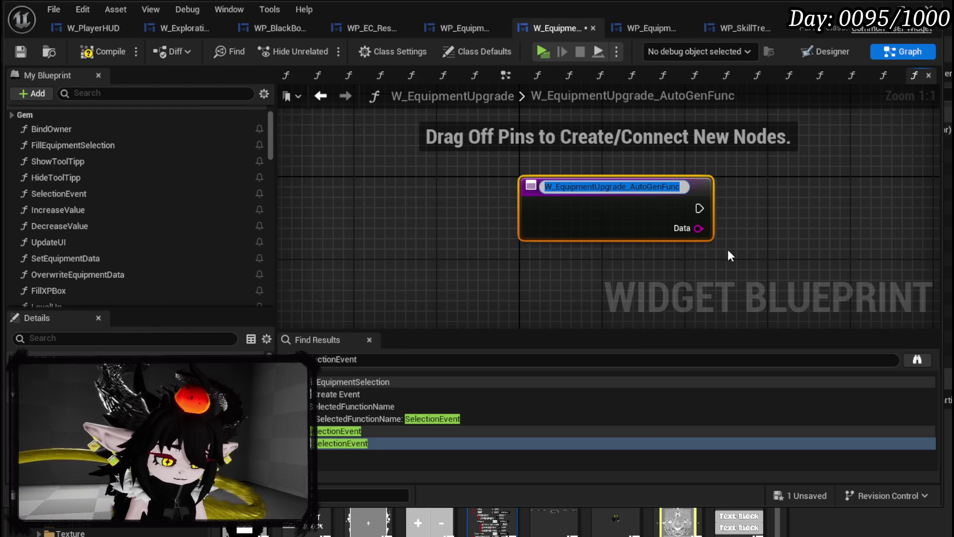
text(Show)
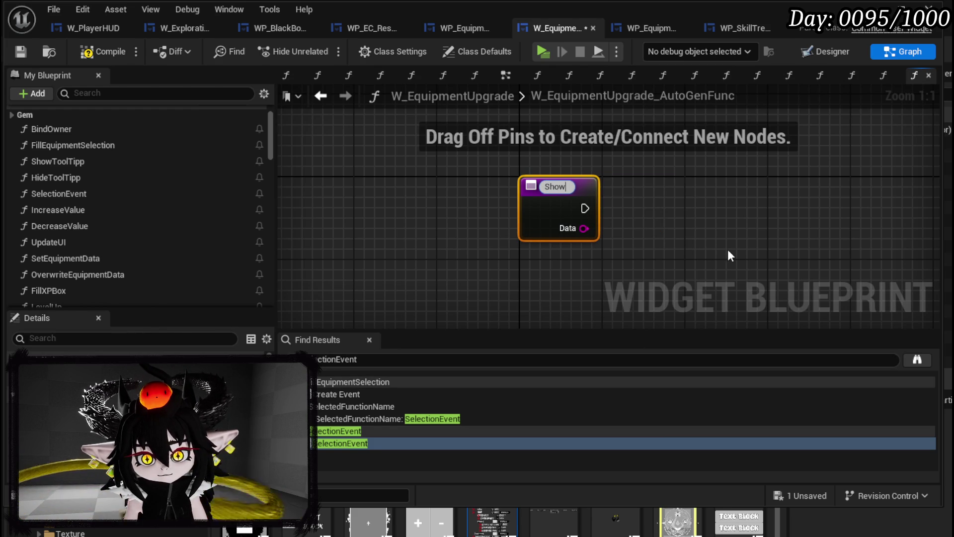
text(ToolTipp)
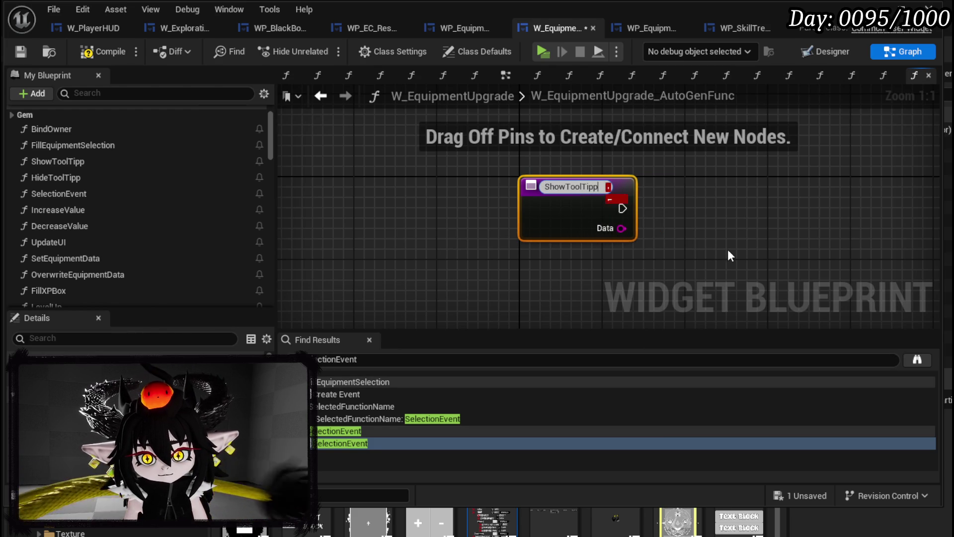
key(Escape)
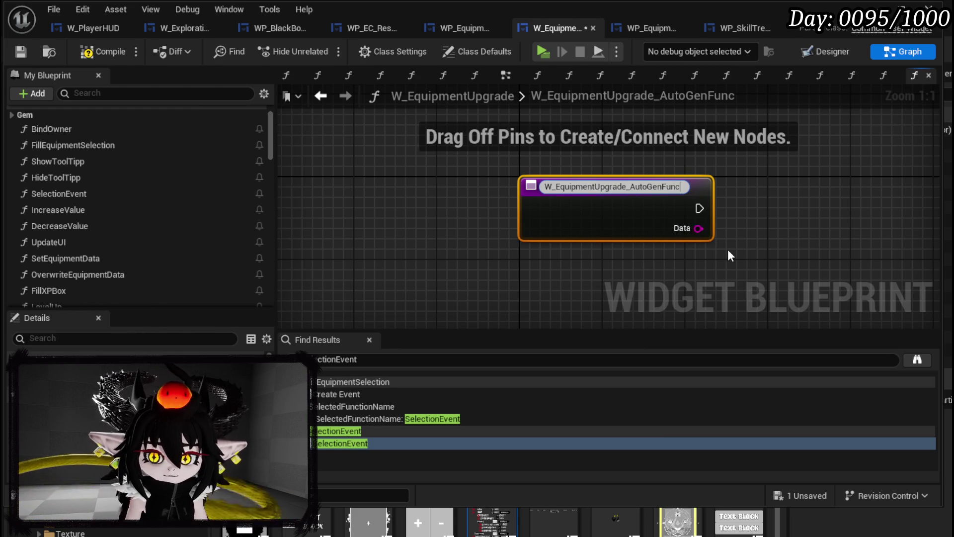
click(538, 147)
Delete the Create Event node and its auto-generated function.
click(321, 97)
drag(450, 269, 517, 237)
key(Delete)
scroll(110, 178, down, 5)
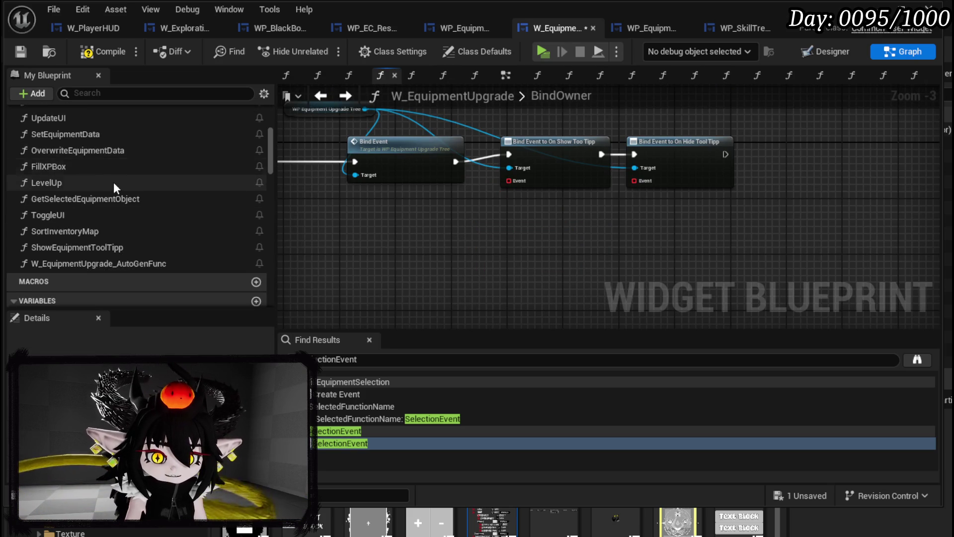
click(65, 222)
key(Delete)
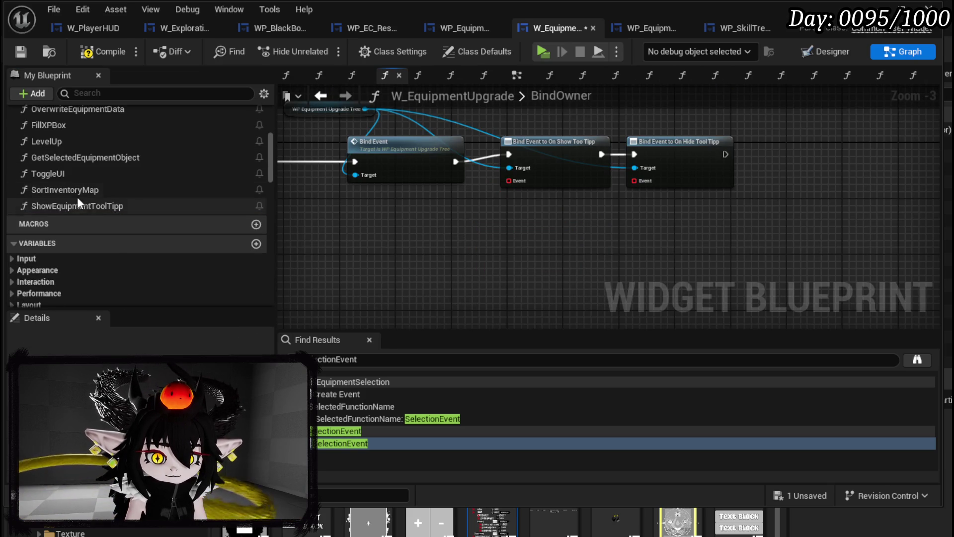
Open the ShowToolTipp graph to review the tooltip logic, then save and compile.
scroll(96, 212, up, 9)
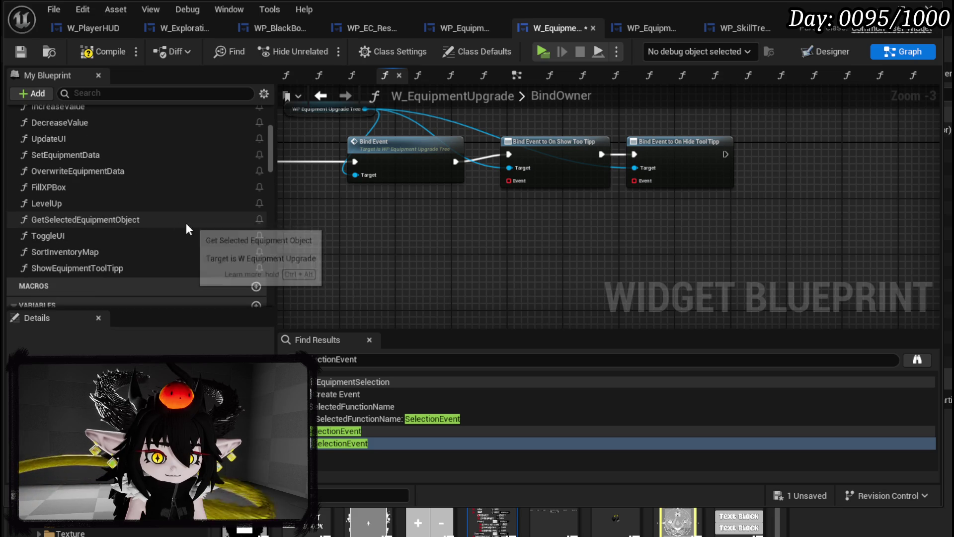
scroll(186, 224, up, 1)
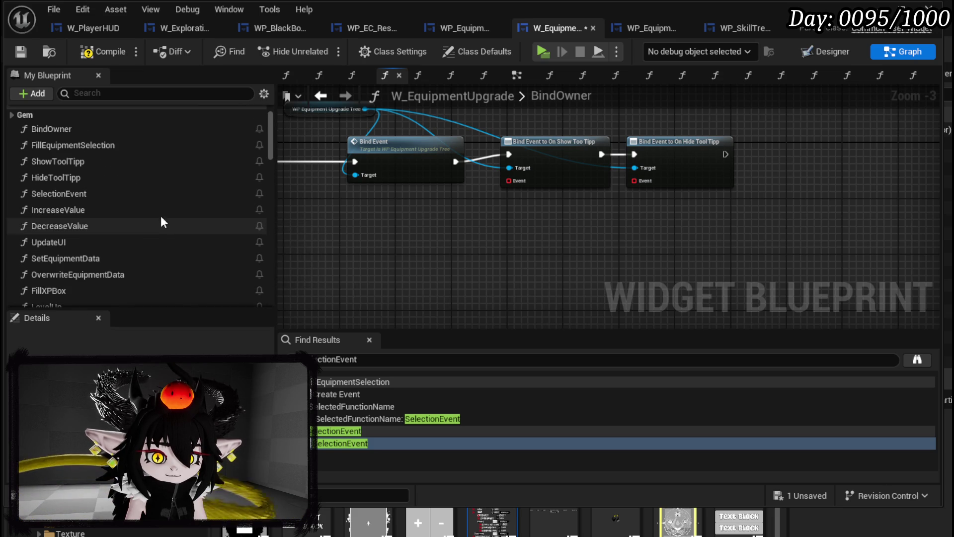
double_click(85, 165)
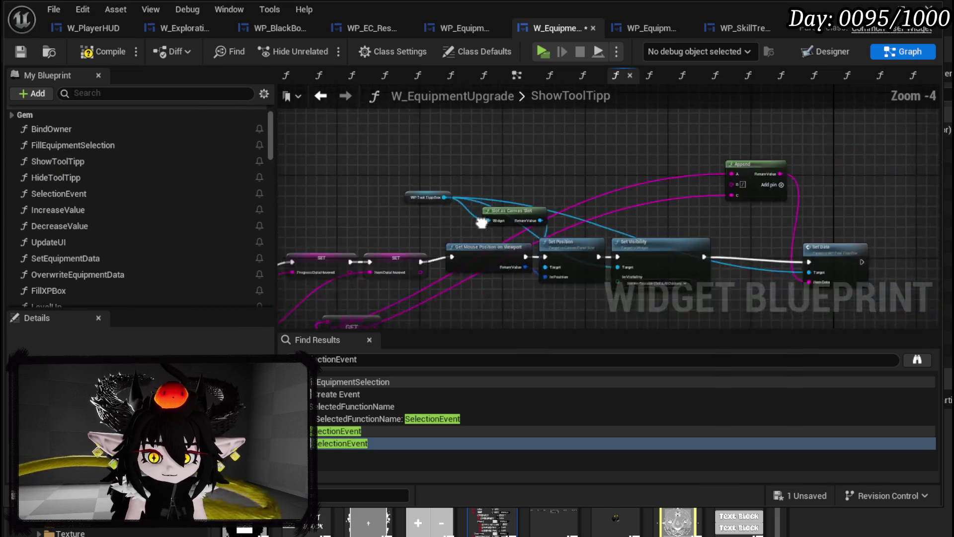
scroll(496, 236, up, 2)
mouse_move(672, 246)
mouse_down()
mouse_move(394, 273)
mouse_move(215, 308)
mouse_move(815, 162)
mouse_move(849, 164)
mouse_move(747, 192)
mouse_up()
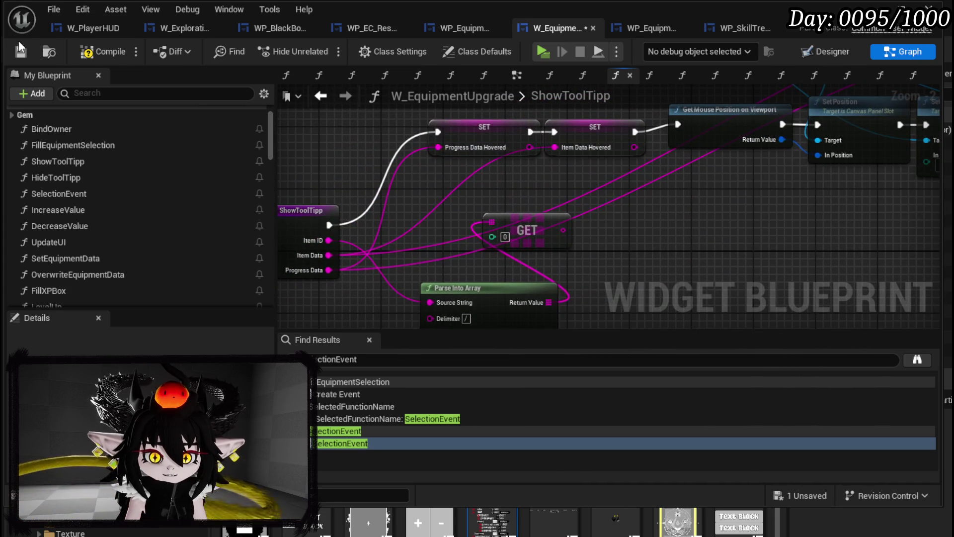
click(18, 51)
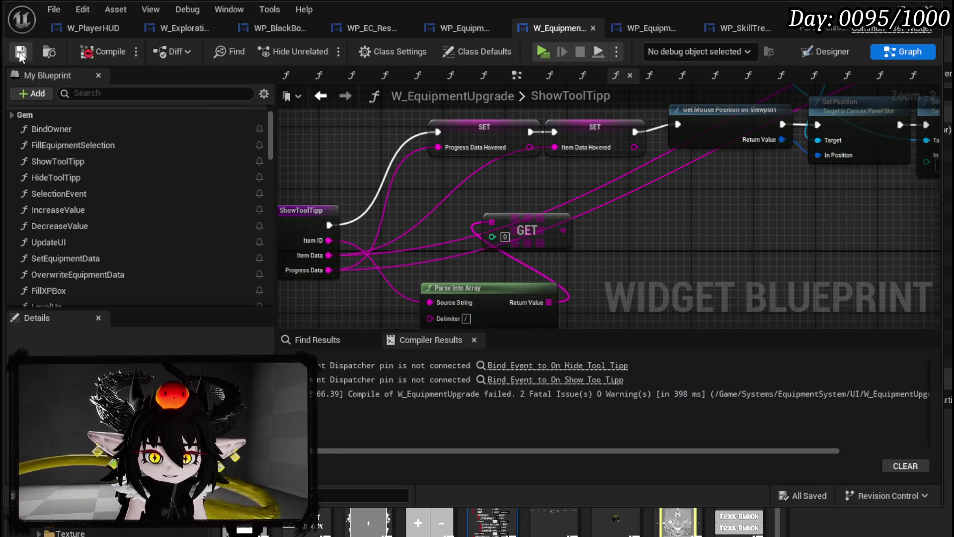
Add a Create Event node to the Show Tool Tipp binding's event pin.
click(538, 366)
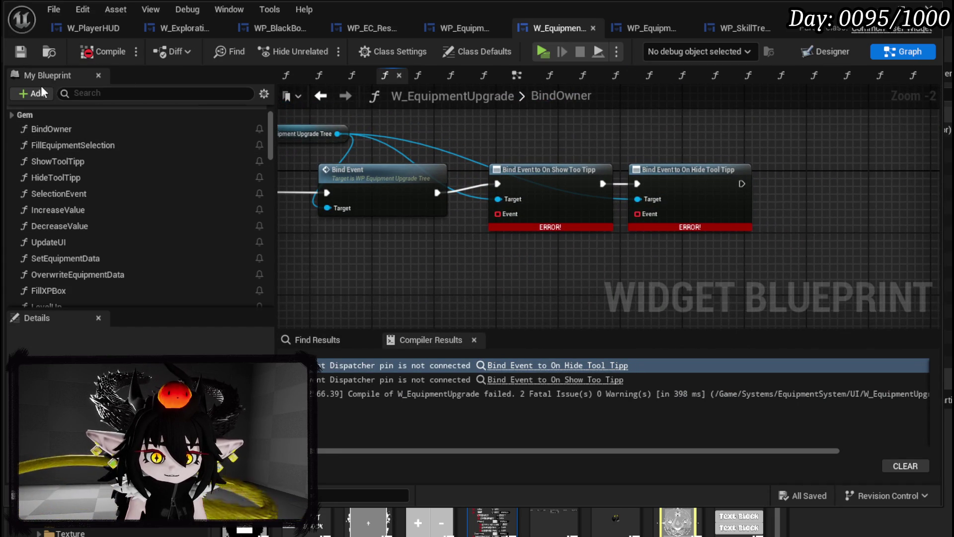
mouse_move(510, 213)
mouse_down()
mouse_move(467, 247)
mouse_move(472, 251)
mouse_up()
text(Crea)
click(522, 320)
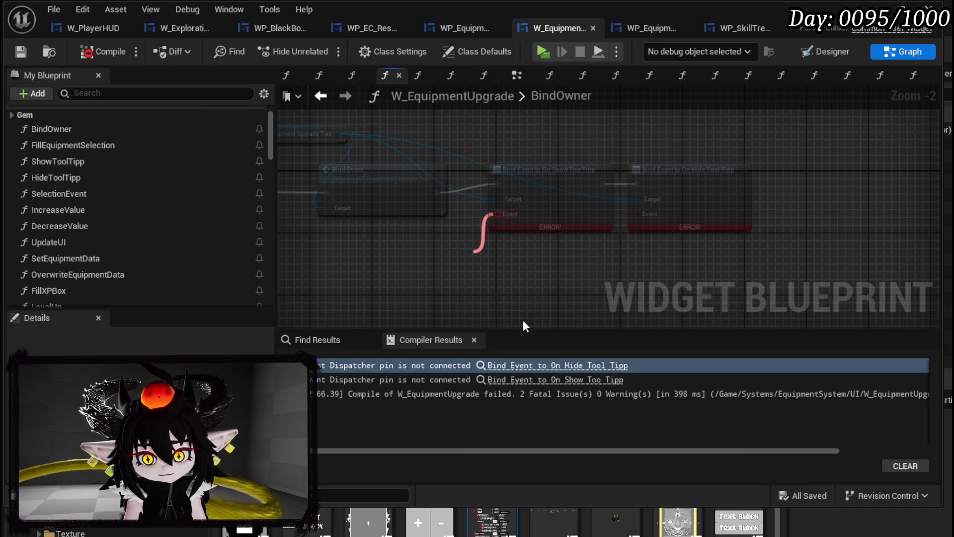
click(485, 301)
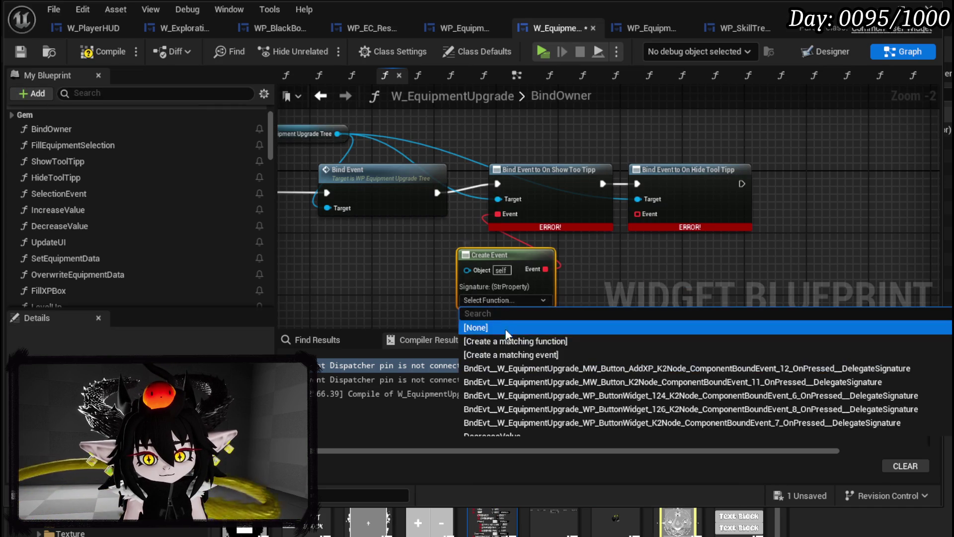
Rename ShowToolTipp to ShowToolTippEquipment and have Create Event generate a matching function.
click(77, 161)
right_click(79, 162)
click(130, 214)
key(Home)
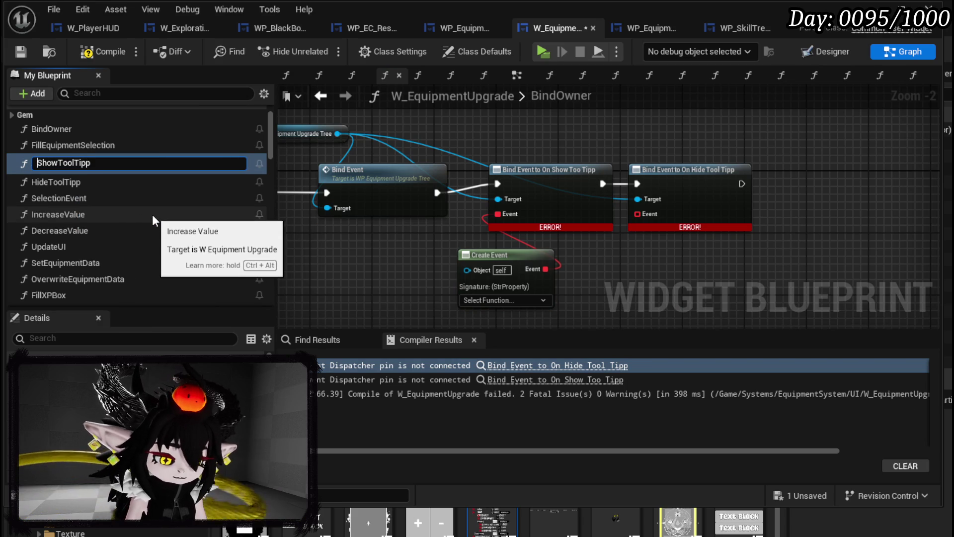
key(End)
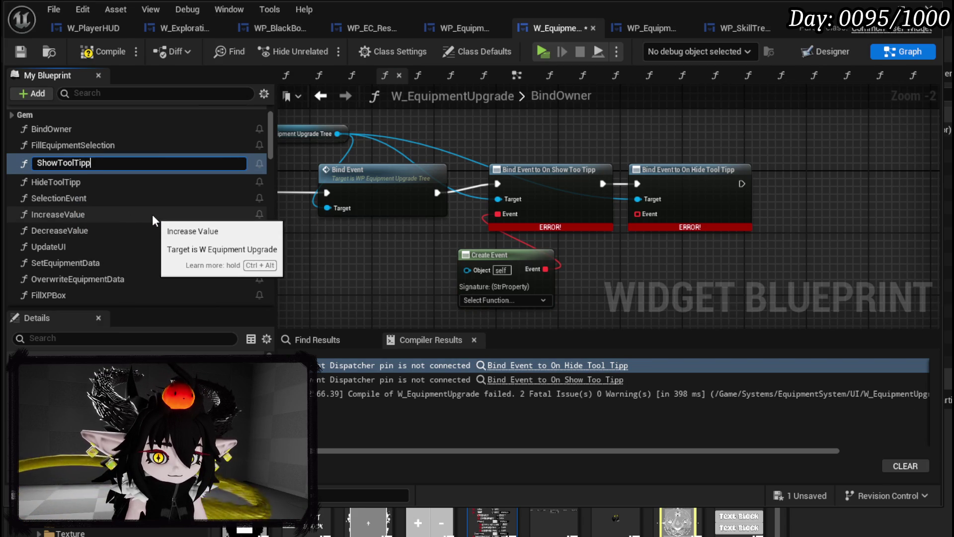
text(Equipment)
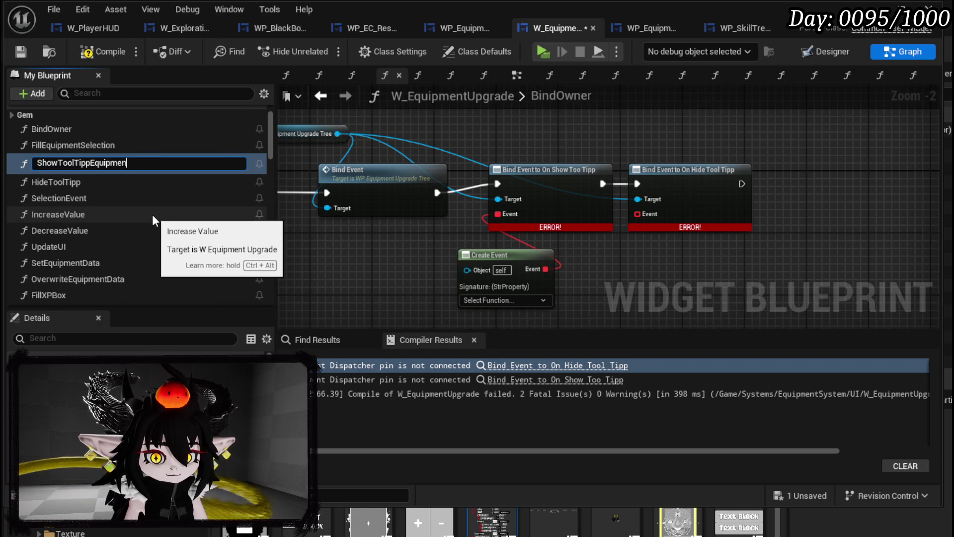
key(Return)
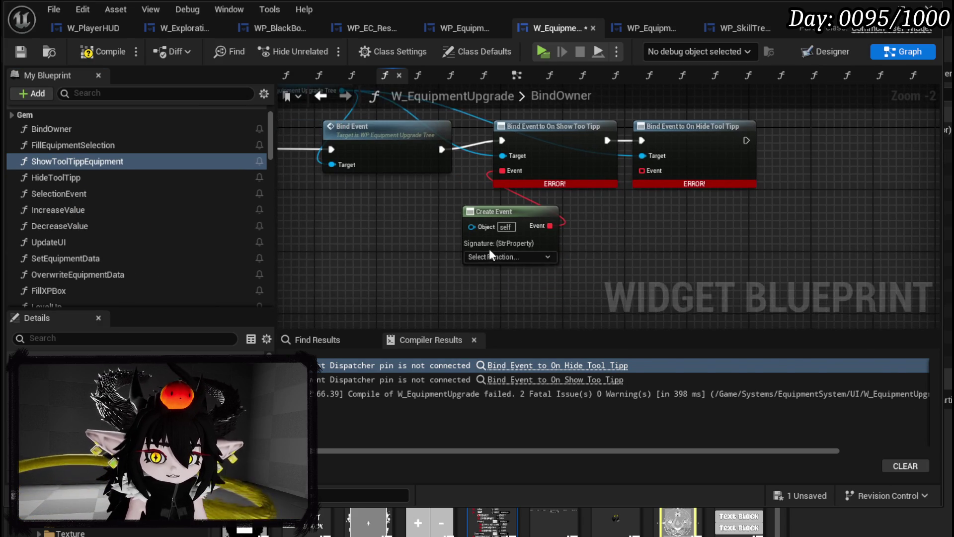
click(503, 300)
click(504, 296)
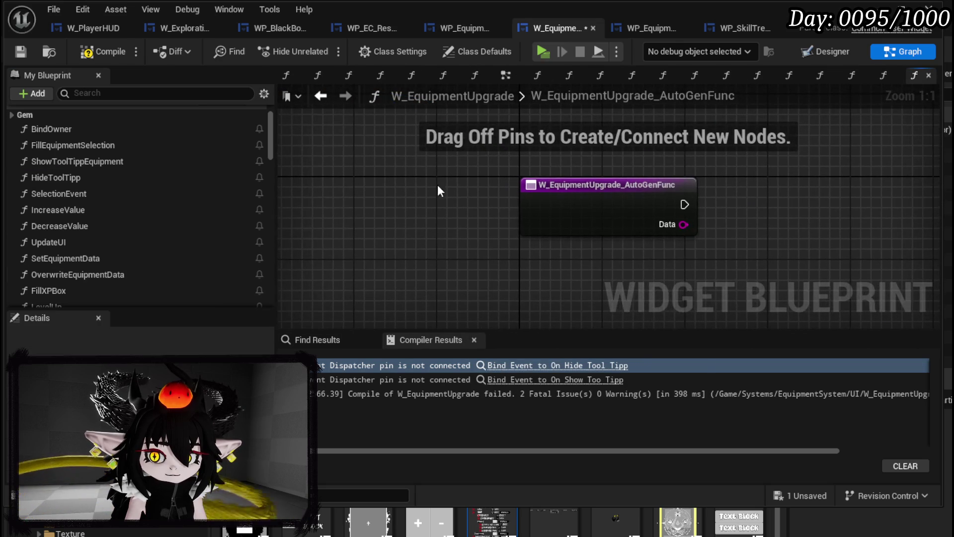
Rename the W_EquipmentUpgrade_AutoGenFunc function with the Data input to ShowToolTipp.
right_click(579, 206)
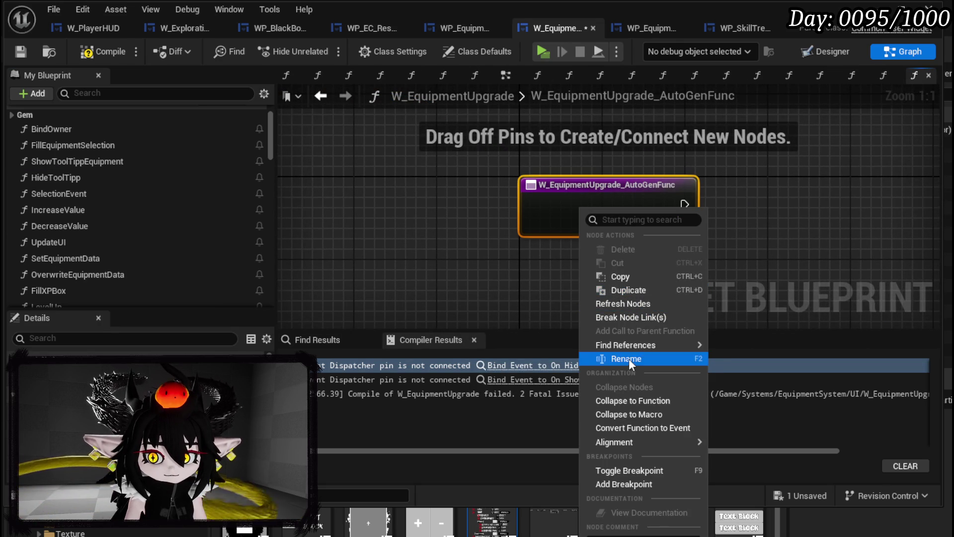
click(628, 359)
text(ShowT)
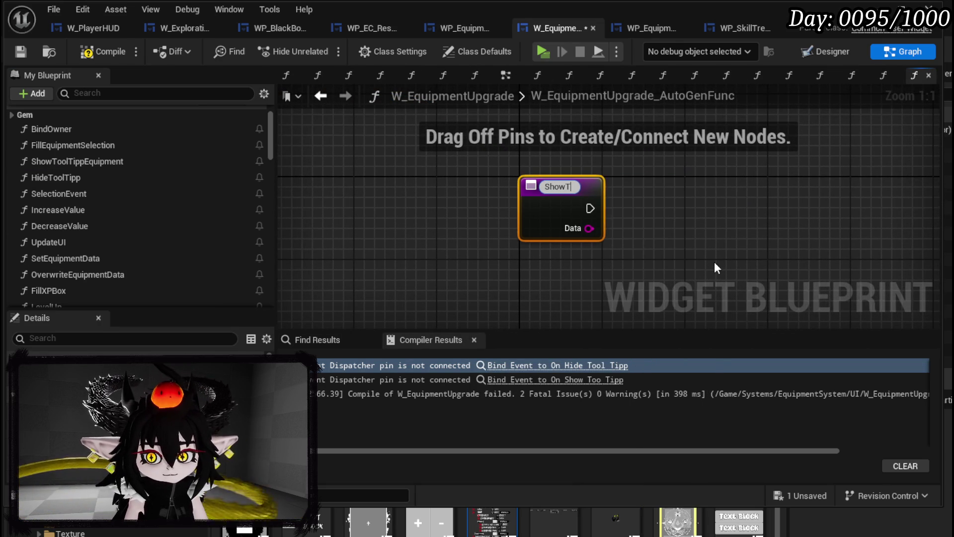
text(oolTipp)
key(Return)
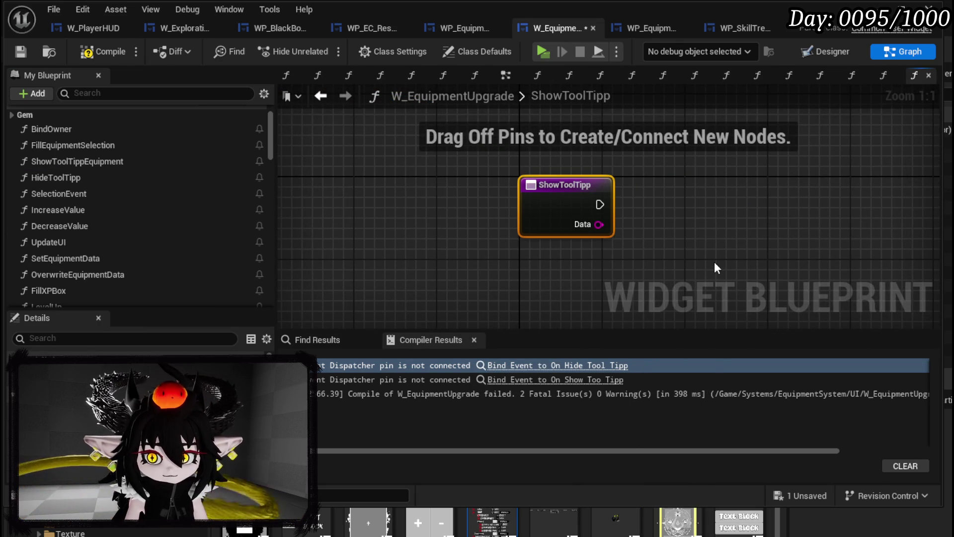
scroll(169, 196, down, 10)
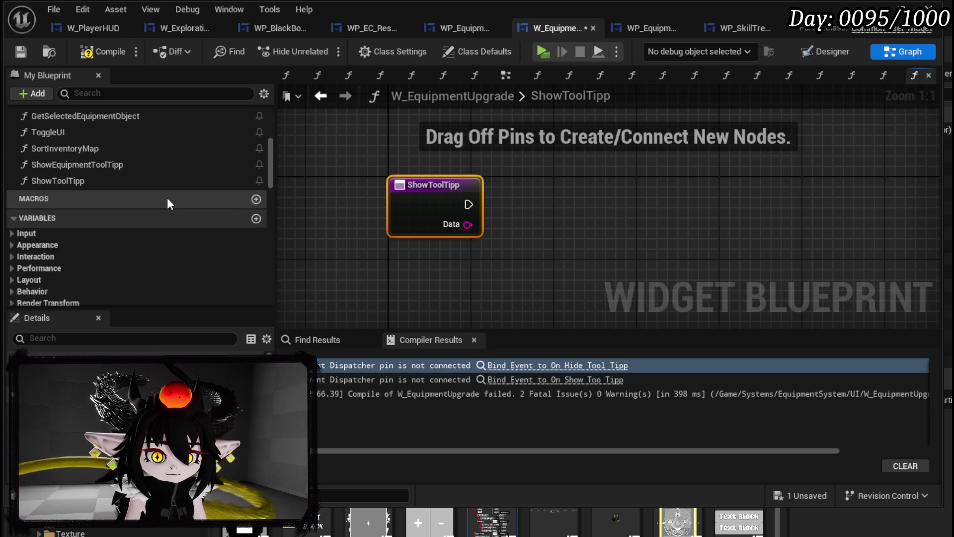
scroll(169, 198, down, 15)
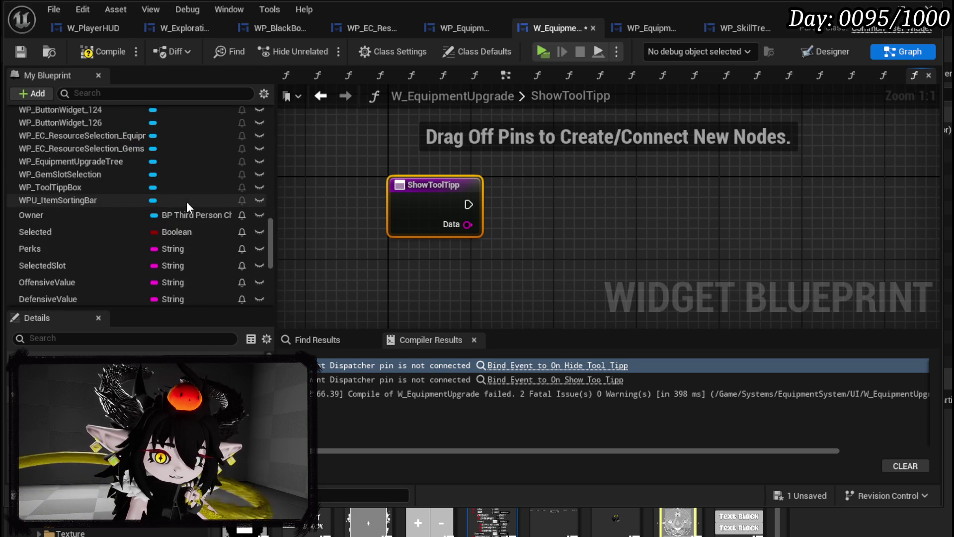
scroll(186, 201, down, 10)
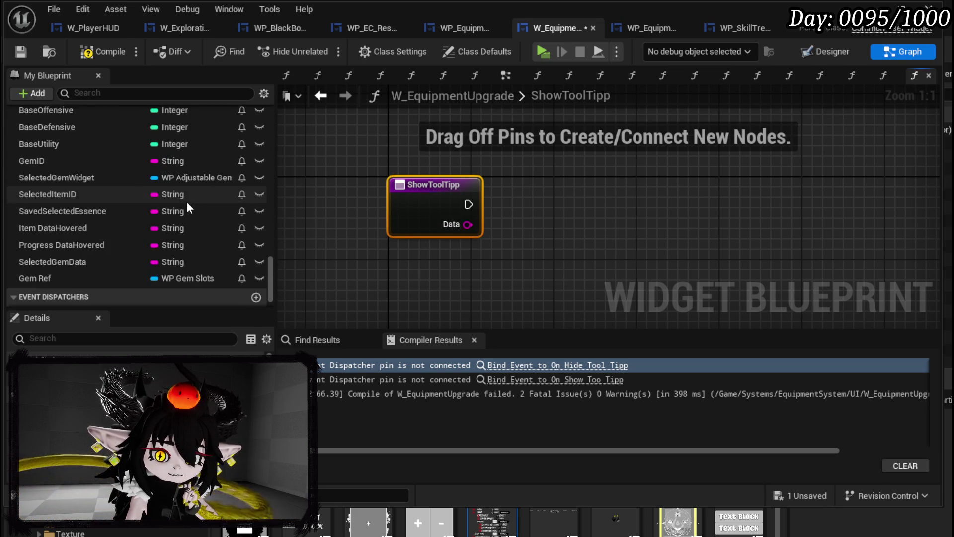
scroll(187, 201, up, 8)
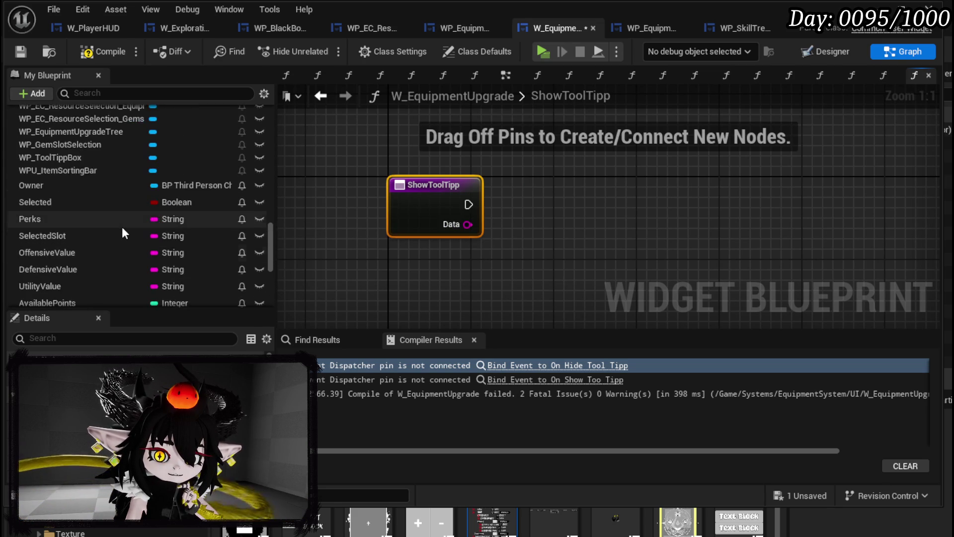
scroll(126, 226, up, 3)
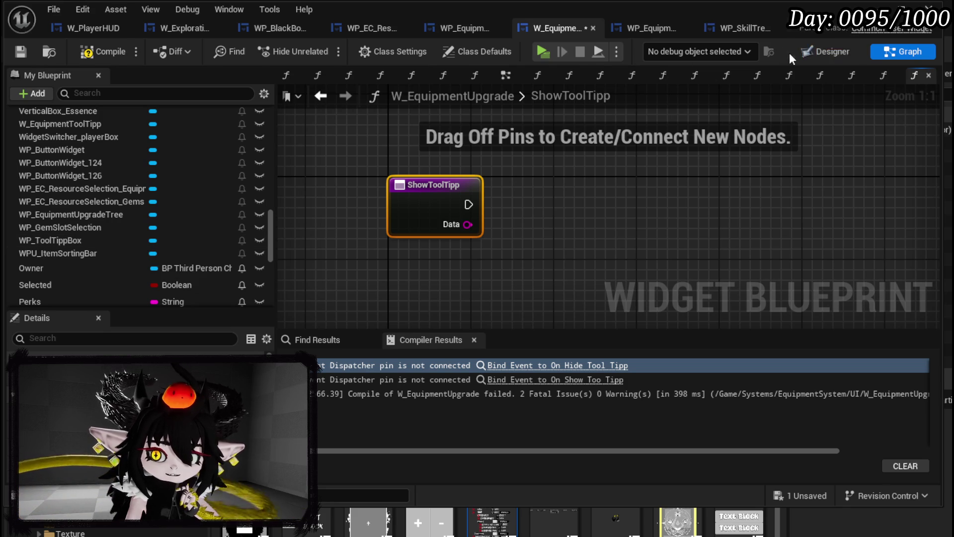
click(807, 51)
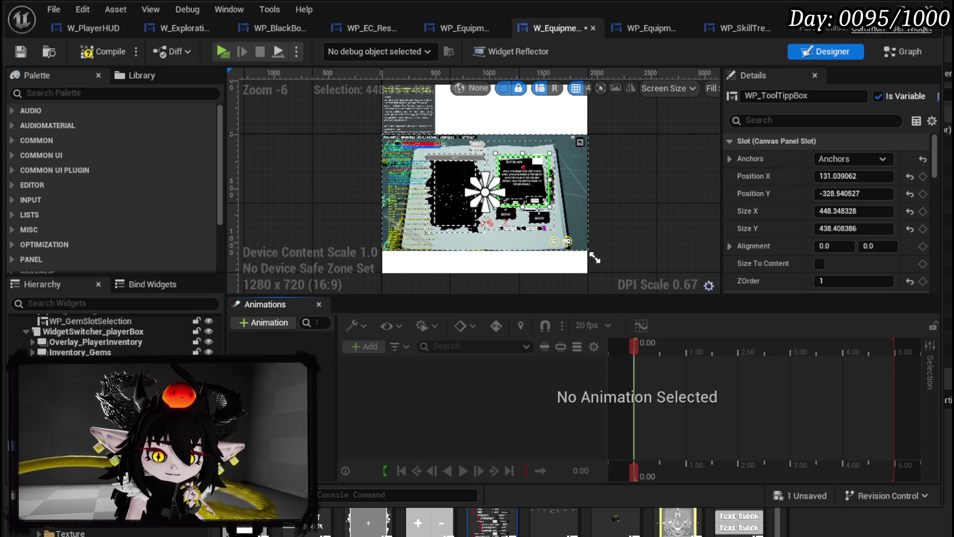
Open WP_ToolTippBox from the Designer and inspect its WidgetSwitcher_40 container.
scroll(868, 151, down, 5)
scroll(869, 151, up, 4)
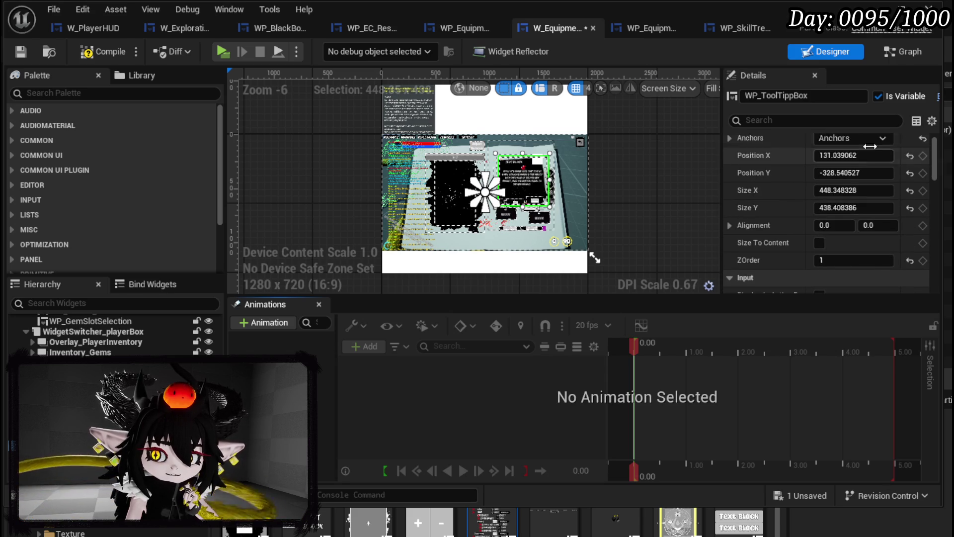
mouse_move(721, 115)
mouse_down()
mouse_move(549, 116)
mouse_move(670, 115)
mouse_up()
double_click(430, 168)
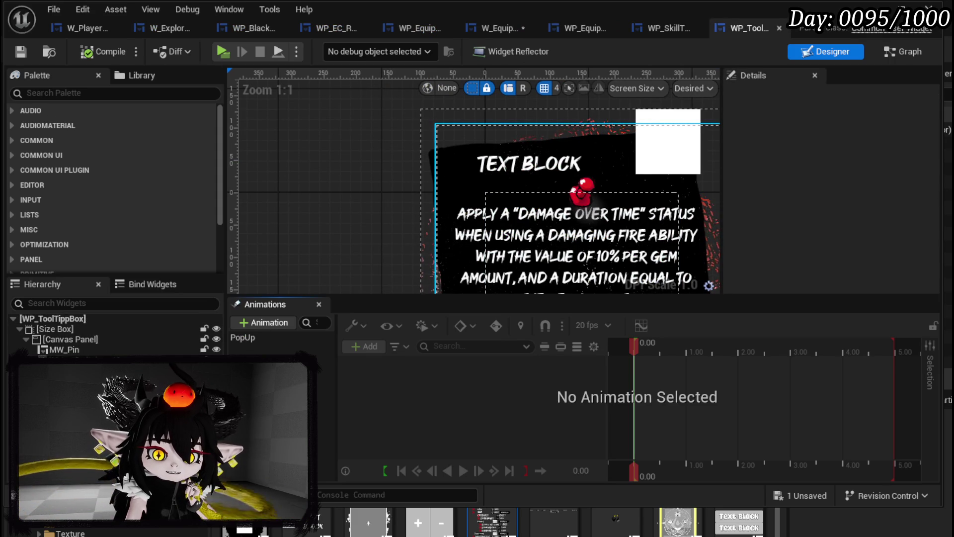
click(582, 271)
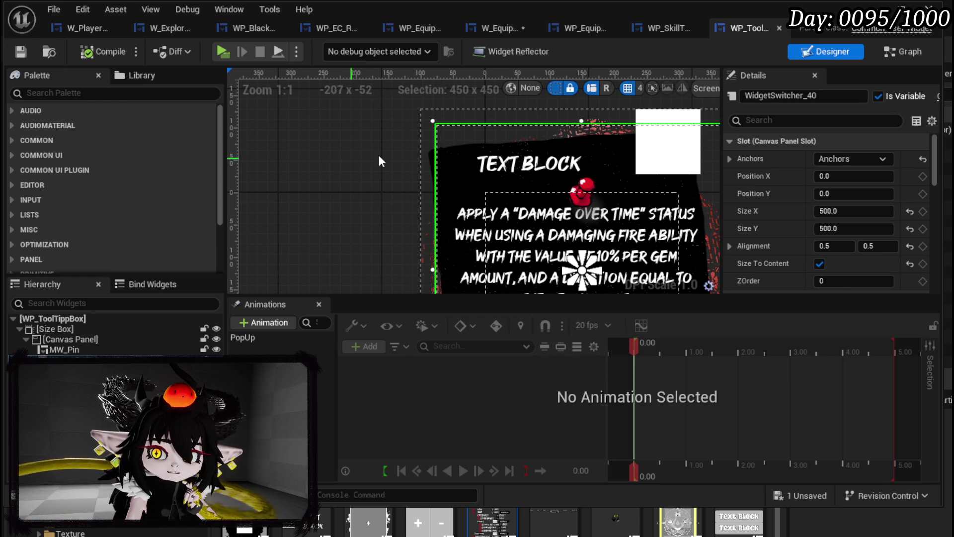
Compile and save W_EquipmentUpgrade, then jump to the remaining Hide Tool Tipp binding error.
click(503, 28)
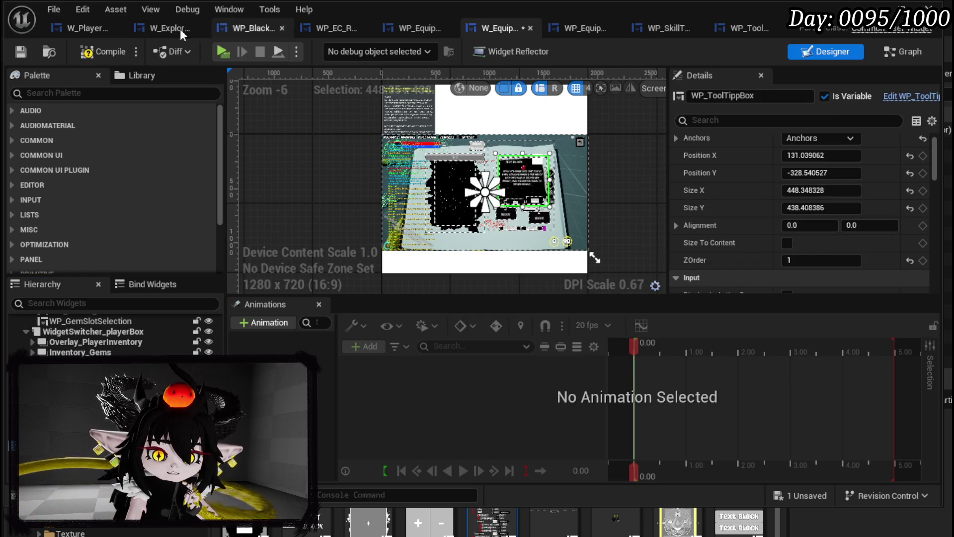
click(23, 48)
click(527, 332)
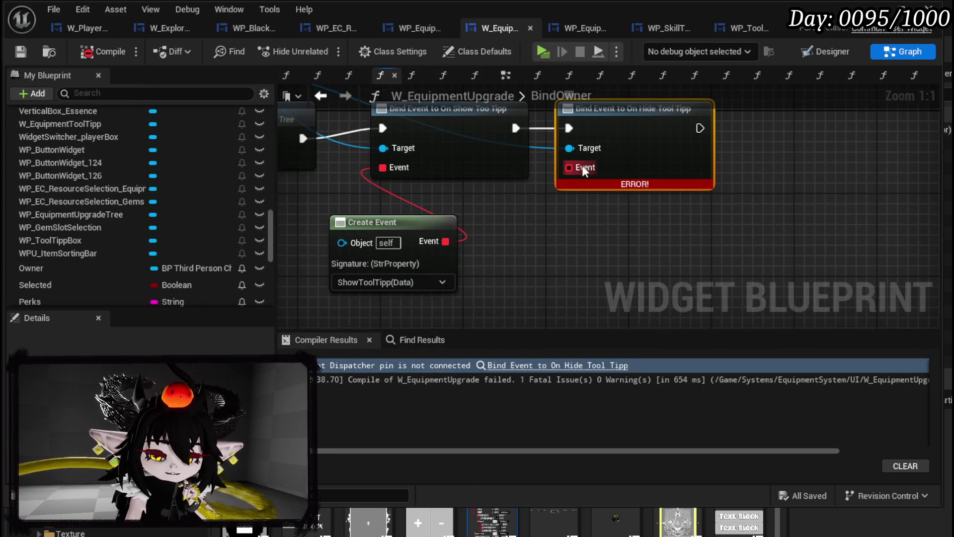
Bind On Hide Tool Tipp to a Create Event using HideToolTipp, then compile and save.
drag(576, 171, 577, 233)
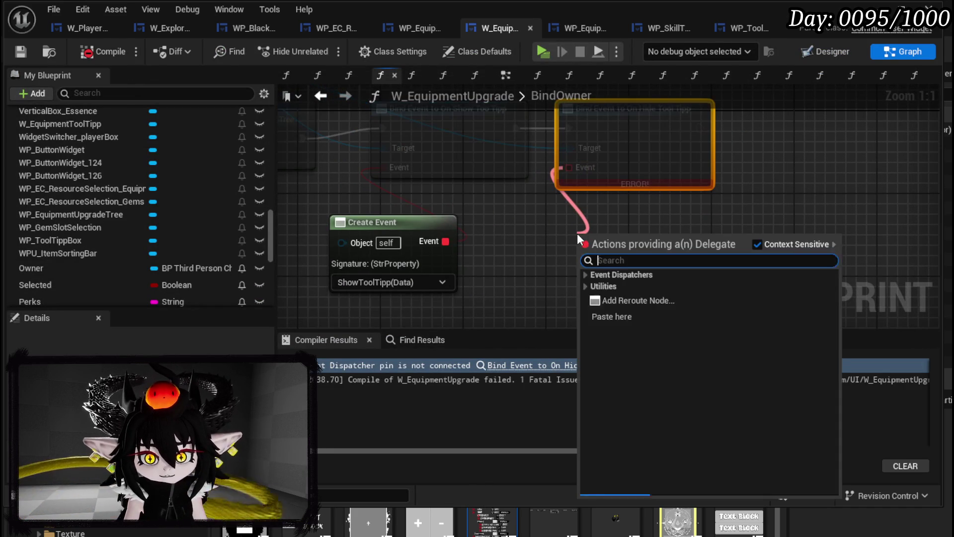
text(create)
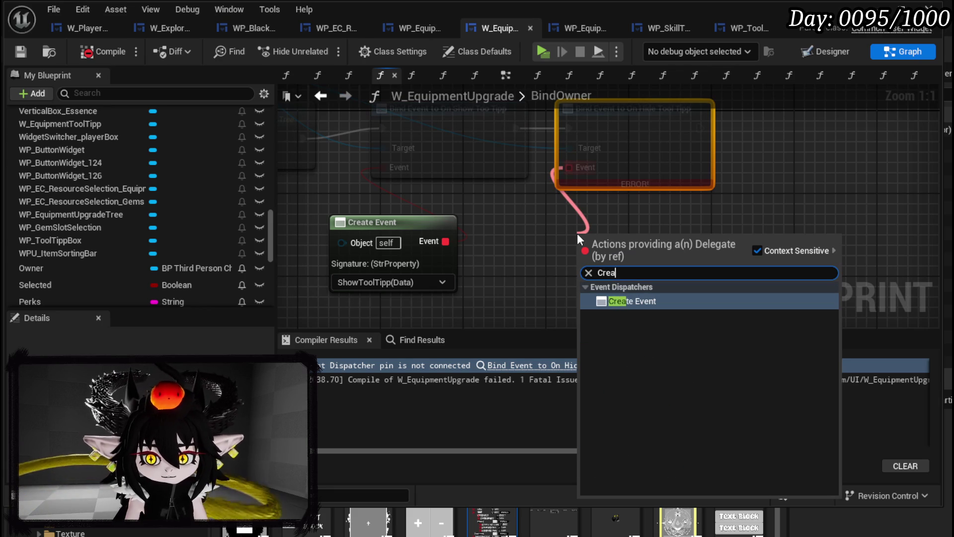
click(627, 297)
click(564, 294)
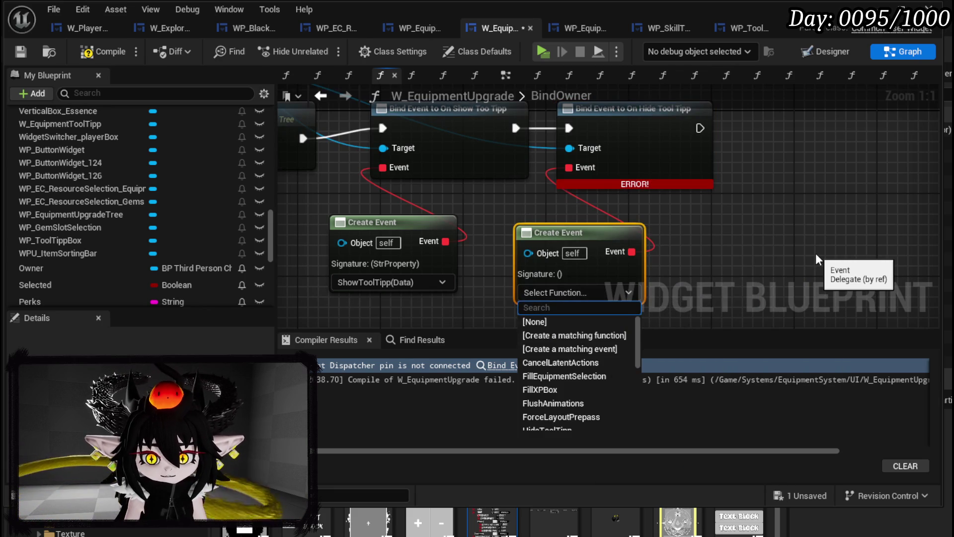
text(Hide)
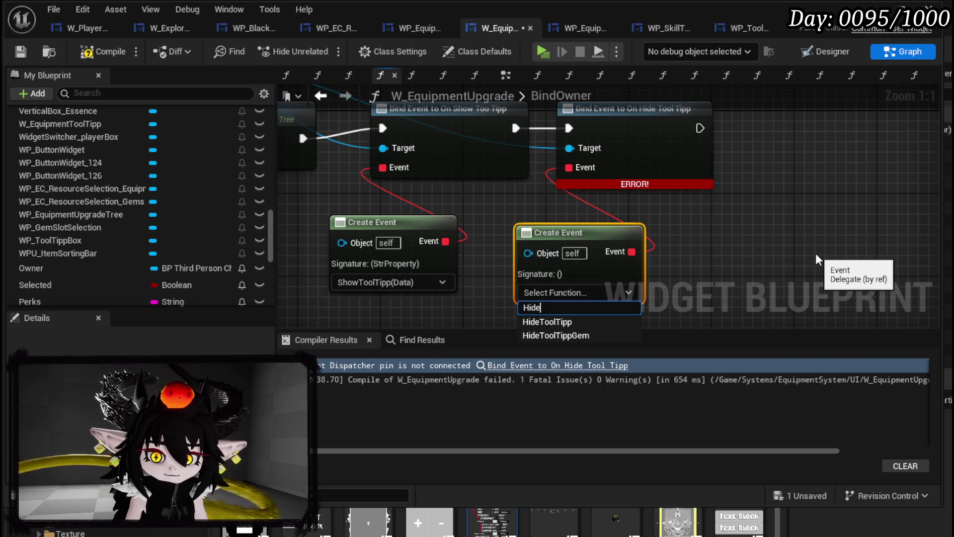
click(553, 322)
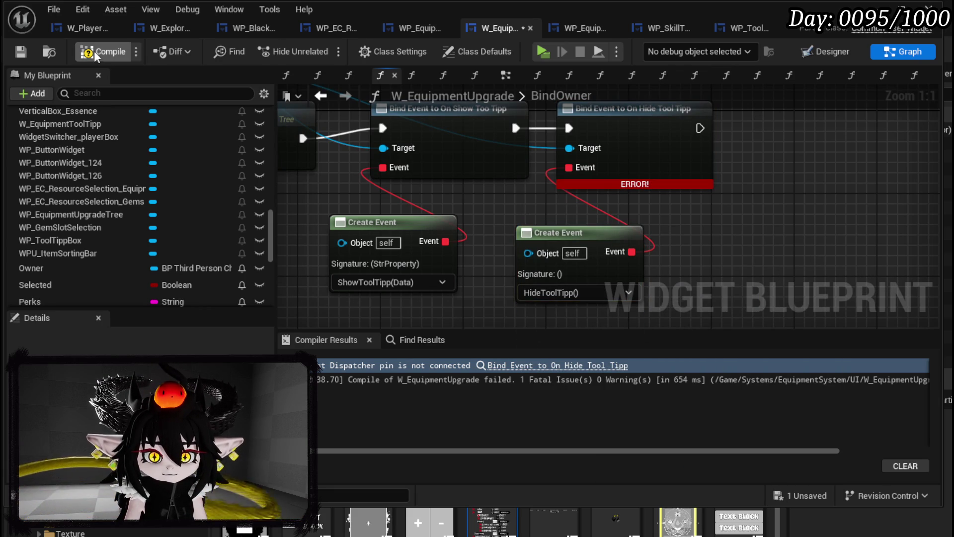
click(16, 49)
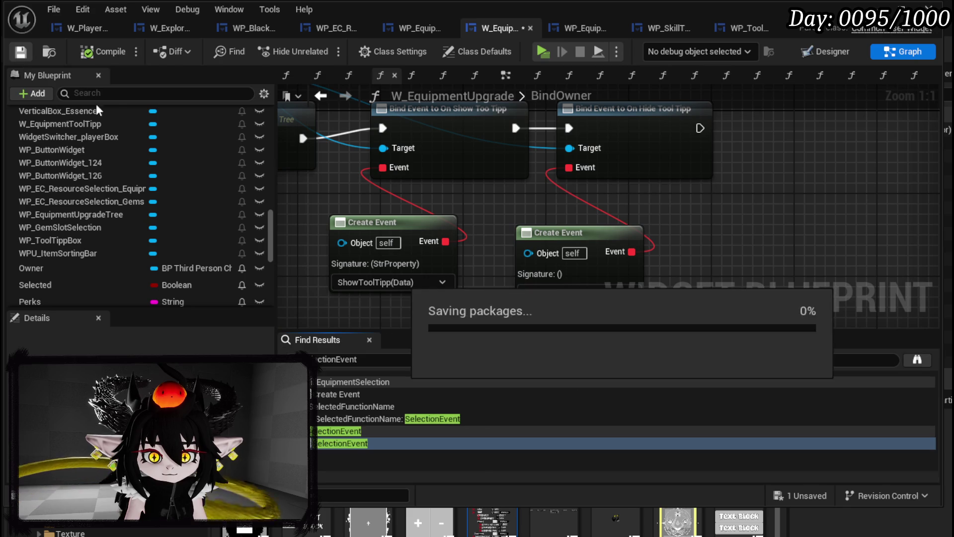
Open the ShowToolTipp function graph from the My Blueprint panel.
mouse_move(347, 210)
mouse_down()
mouse_move(469, 246)
mouse_move(485, 211)
mouse_up()
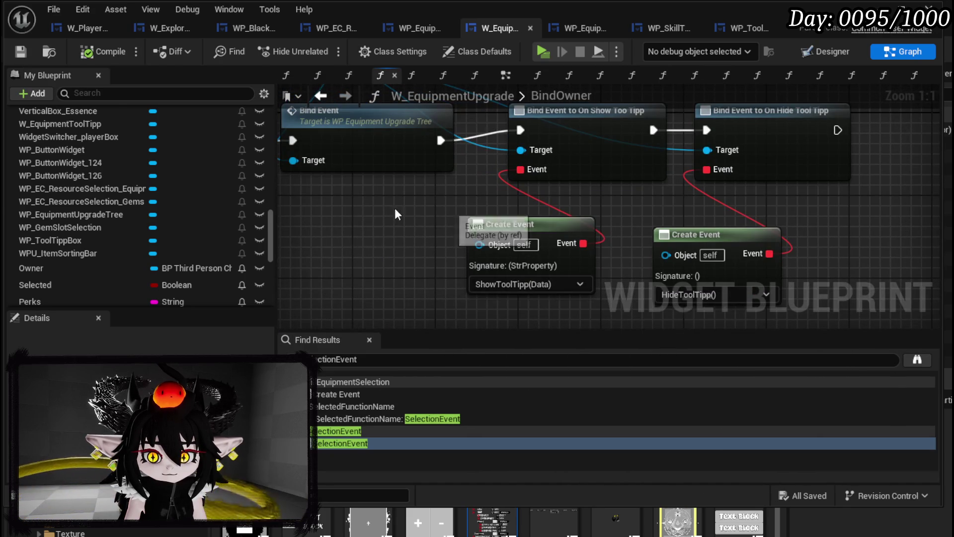
scroll(166, 195, up, 10)
scroll(161, 186, up, 8)
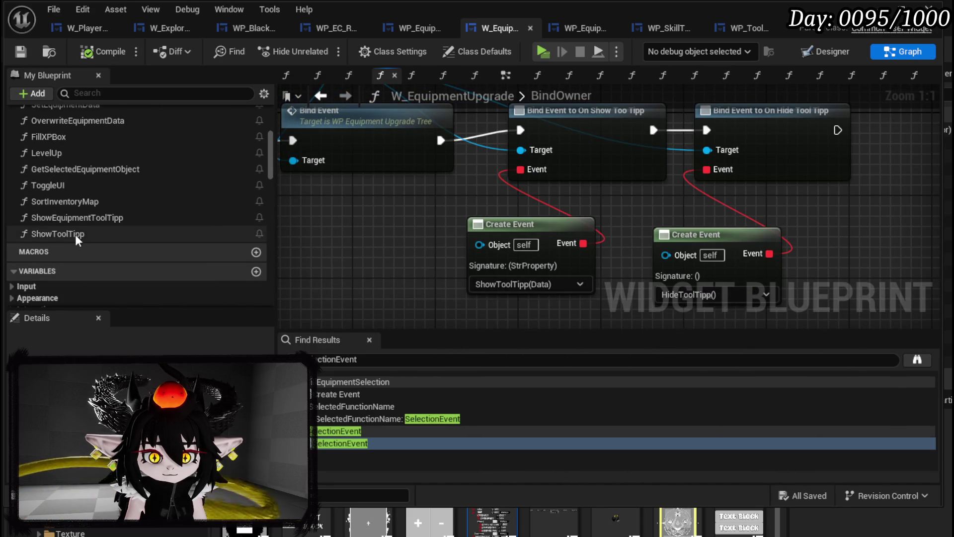
double_click(76, 234)
scroll(152, 184, down, 10)
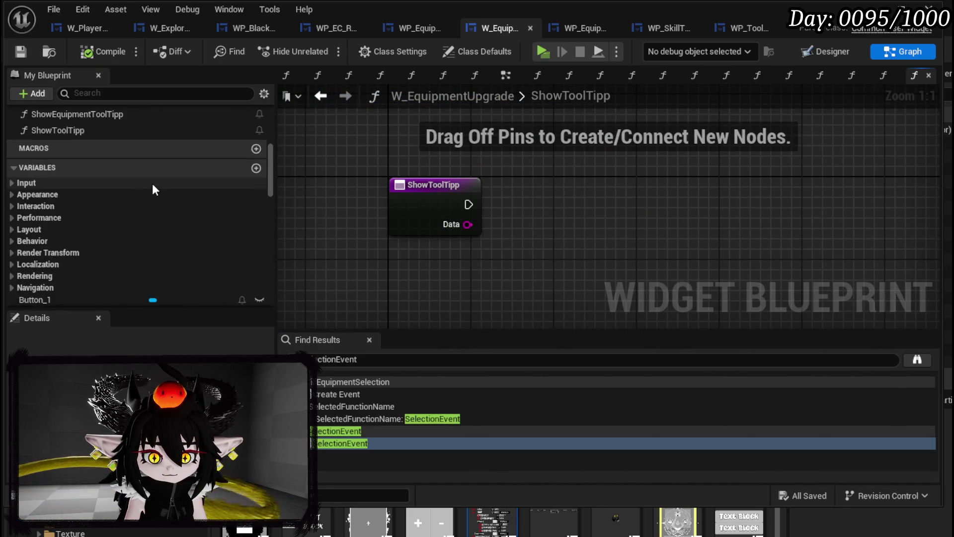
Drag WP_ToolTippBox into the graph and add a Get WP Item Tool Tipp getter with Set Data.
scroll(100, 209, down, 6)
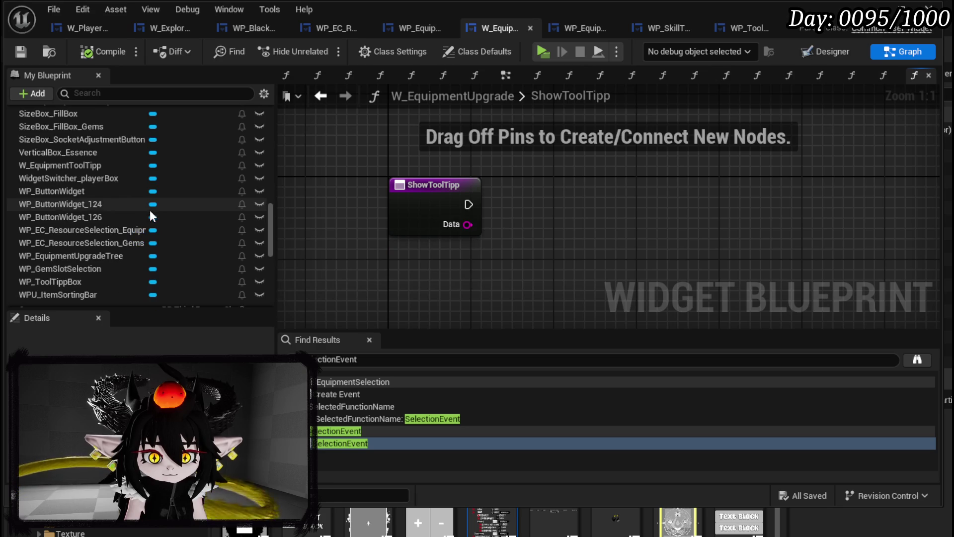
mouse_move(65, 261)
mouse_down()
mouse_move(318, 220)
mouse_move(401, 125)
mouse_up()
drag(463, 148, 534, 164)
text(Item T)
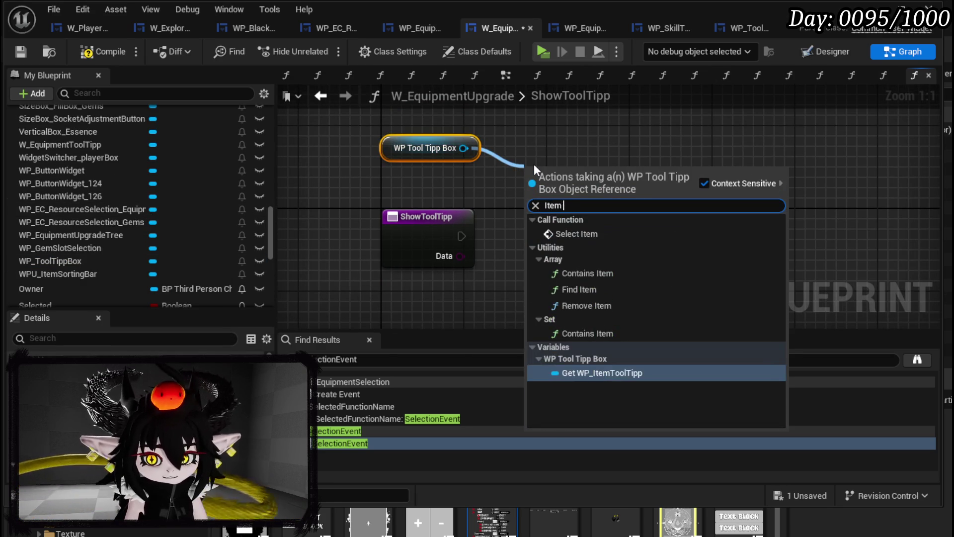
click(659, 371)
mouse_move(578, 172)
mouse_down()
mouse_move(440, 187)
mouse_move(508, 210)
mouse_up()
text(Set Data)
click(561, 306)
mouse_move(401, 253)
mouse_down()
mouse_move(435, 238)
mouse_move(426, 264)
mouse_up()
click(452, 169)
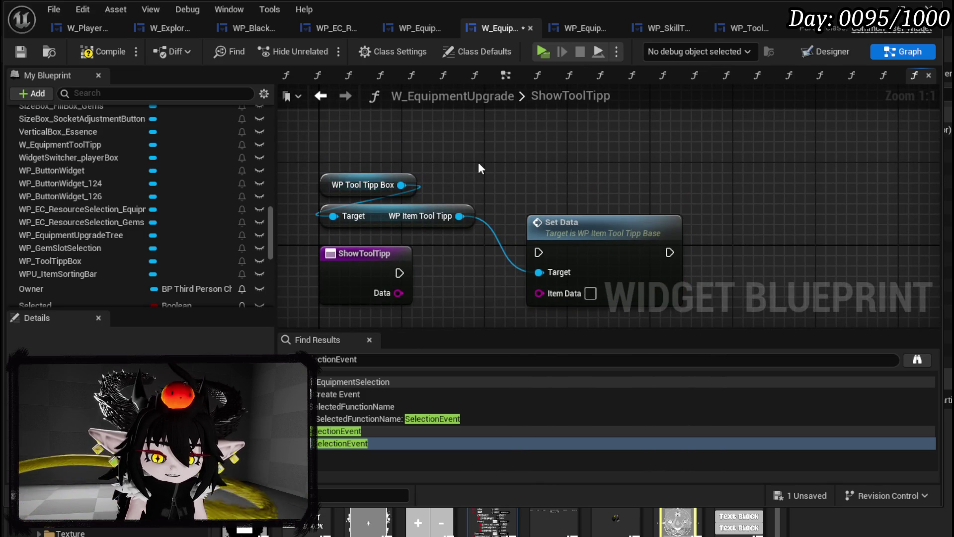
Add a Widget Switcher 40 getter on the tooltip box with a Set Active Widget node.
drag(401, 184, 482, 166)
text(Set)
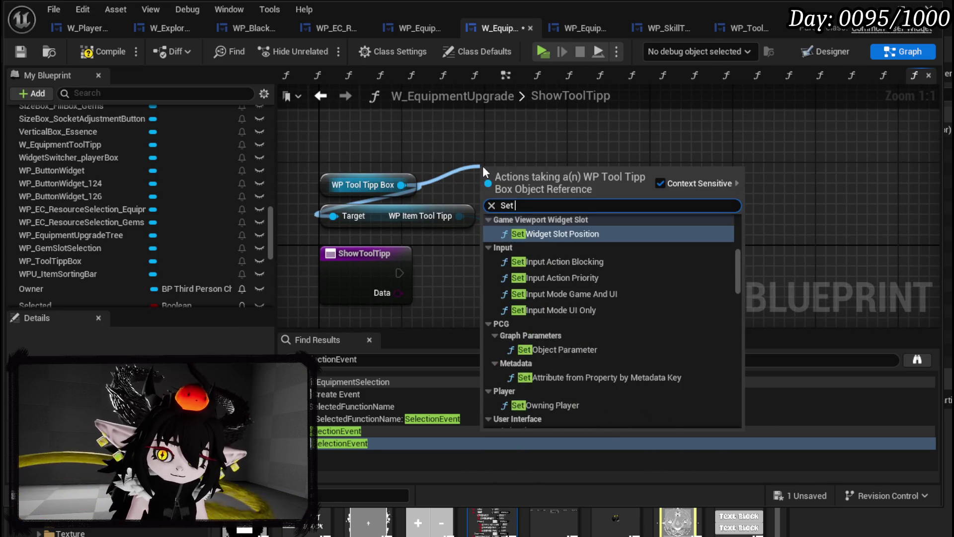
text( Active)
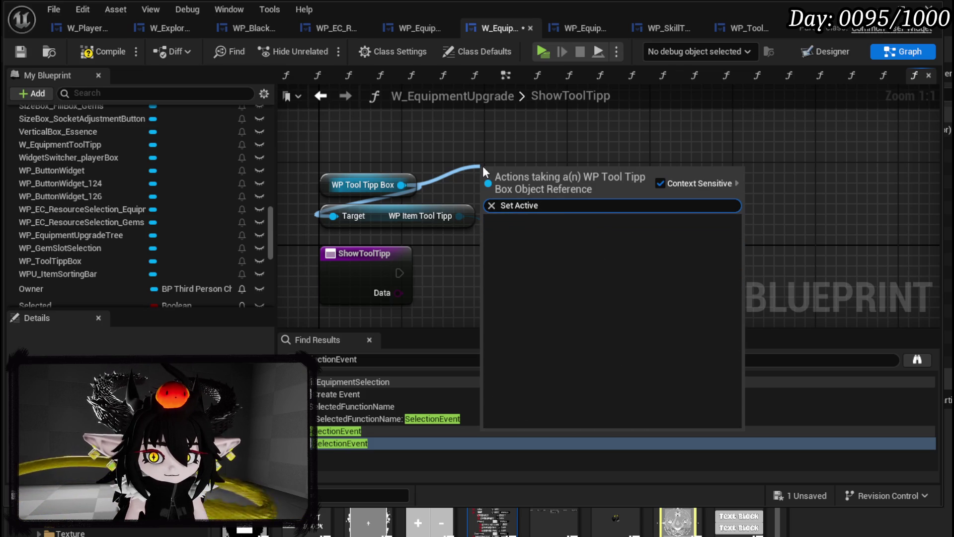
key(BackSpace)
key(BackSpace)
key(BackSpace)
key(BackSpace)
key(BackSpace)
key(BackSpace)
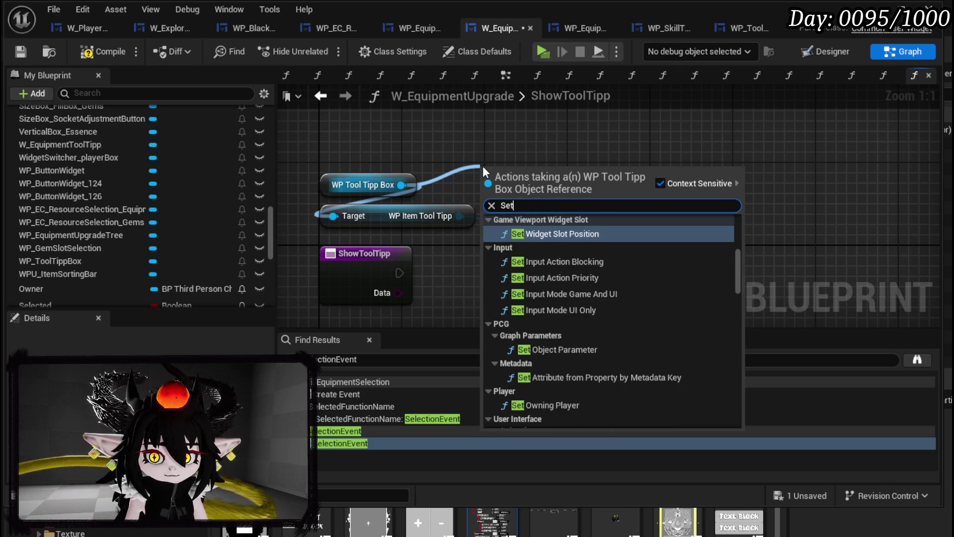
text(get Wid)
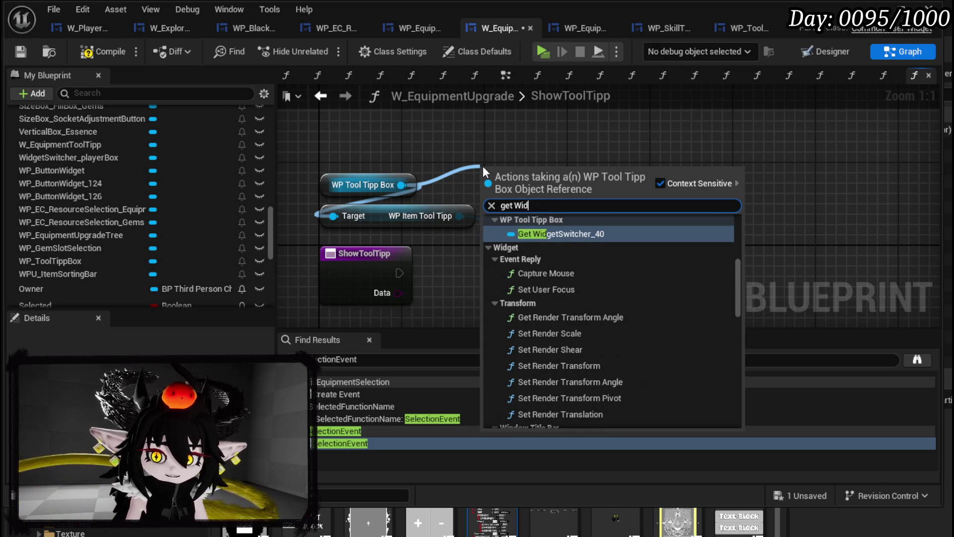
click(566, 235)
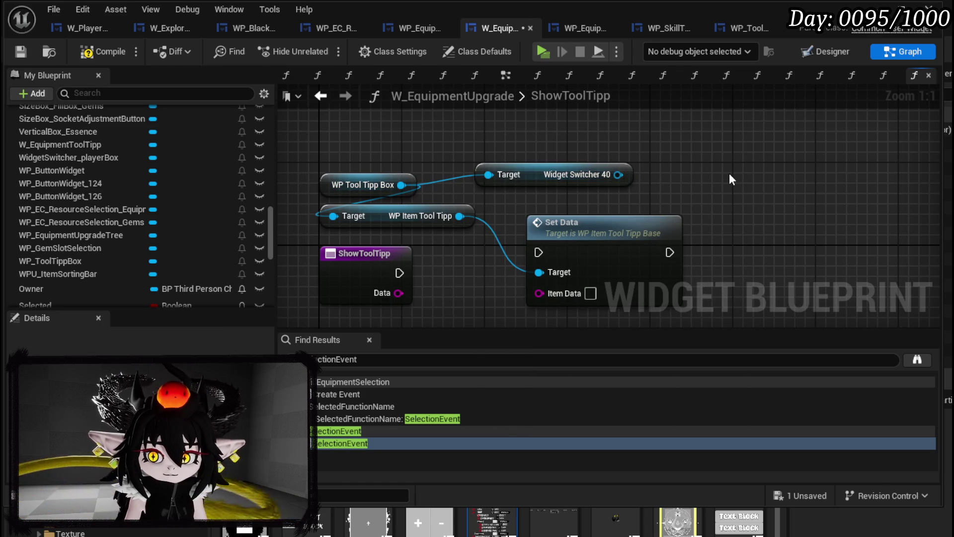
drag(618, 174, 663, 185)
text(Set)
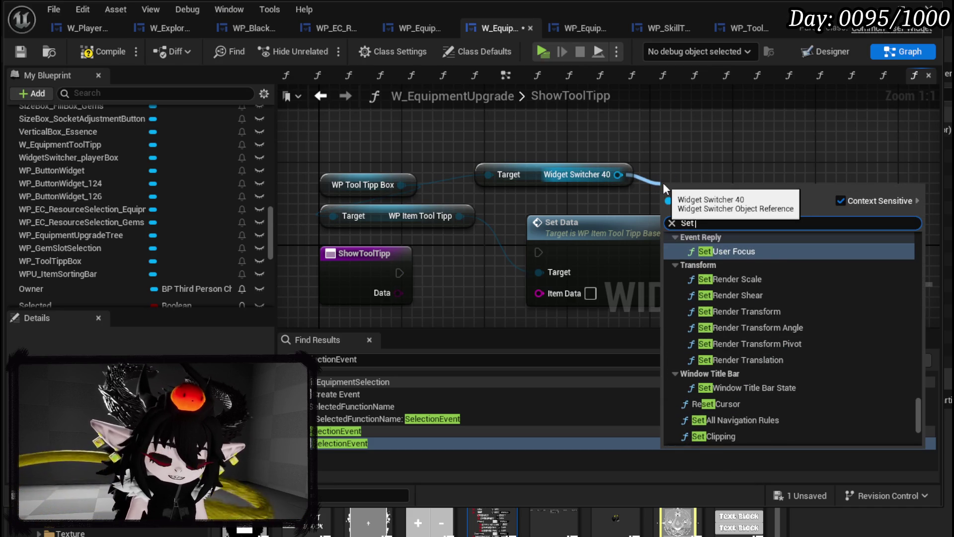
text( Active)
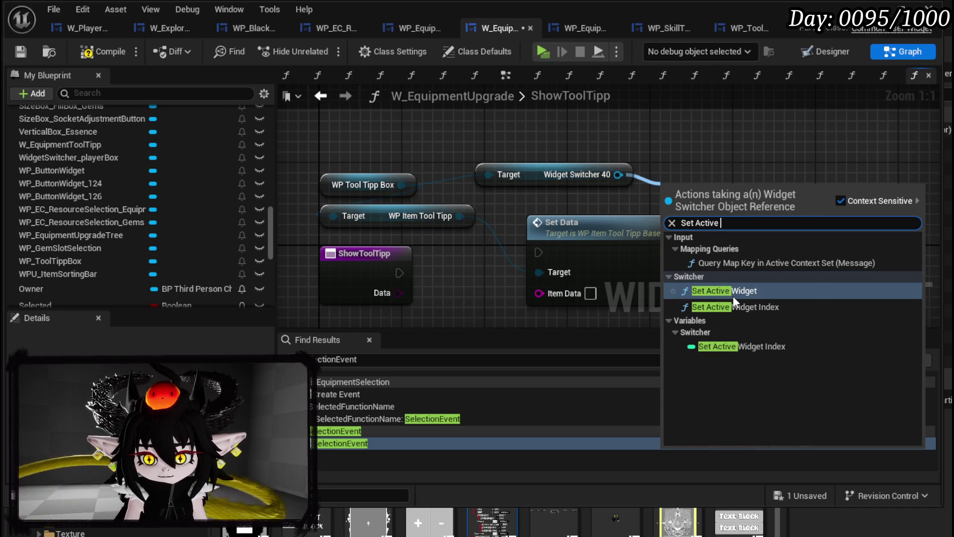
key(Return)
Wire the item tooltip into Set Active Widget's Widget input and run Set Data from ShowToolTipp.
scroll(681, 186, down, 2)
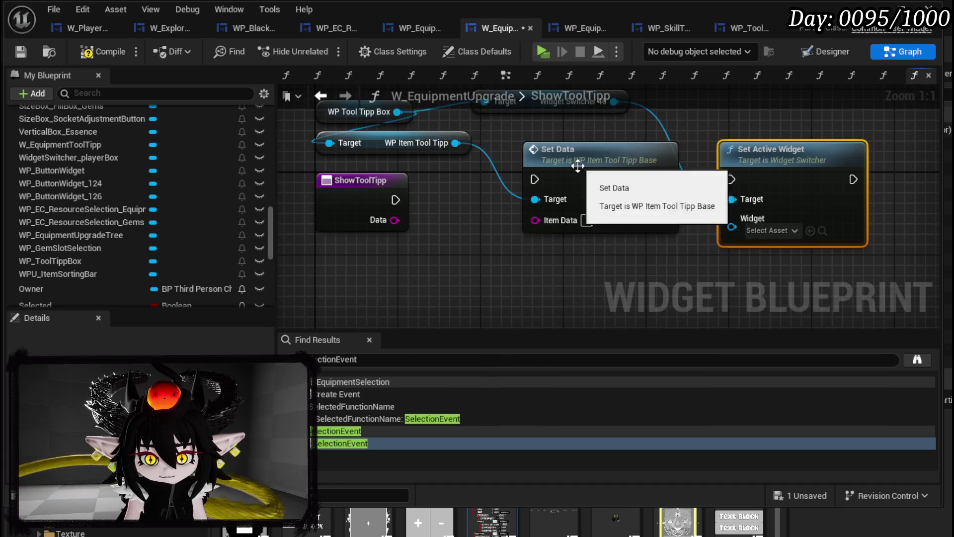
drag(640, 159, 606, 200)
mouse_move(456, 143)
mouse_down()
mouse_move(699, 223)
mouse_move(755, 195)
mouse_up()
drag(783, 157, 752, 199)
drag(395, 200, 505, 229)
scroll(511, 185, up, 2)
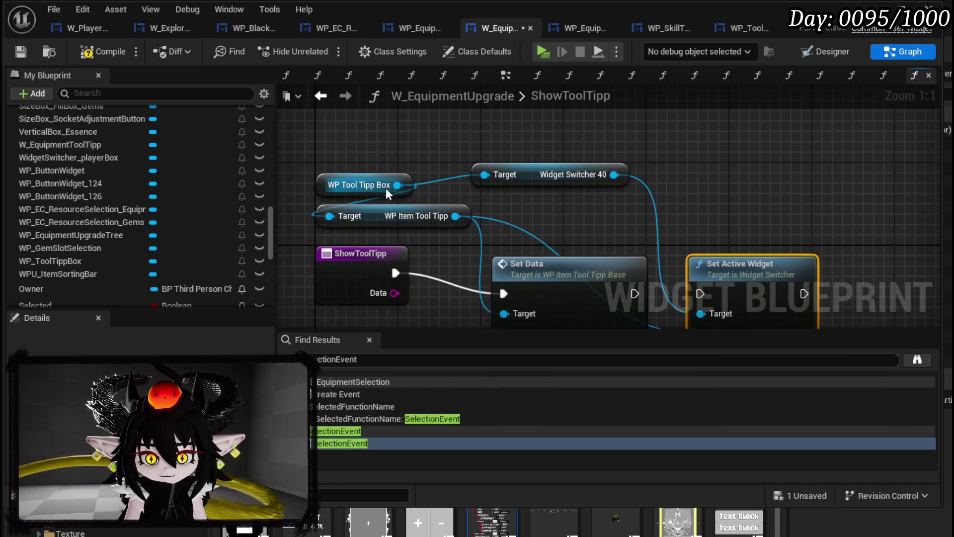
Add Set Visibility on the tooltip box set to Not Hit-Testable (Self & All Children).
drag(397, 185, 421, 150)
text(Set Visi)
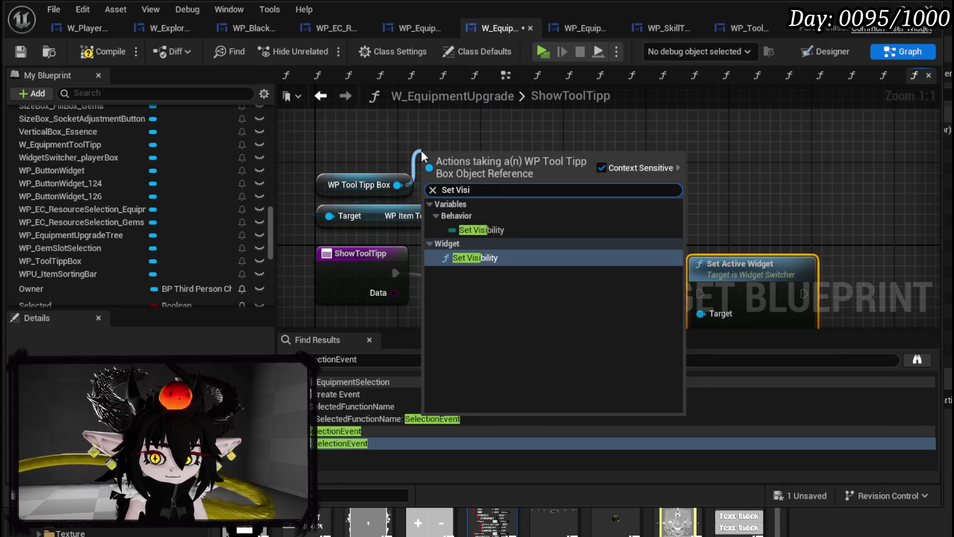
click(485, 263)
mouse_move(488, 184)
mouse_down()
mouse_move(924, 198)
mouse_move(916, 250)
mouse_up()
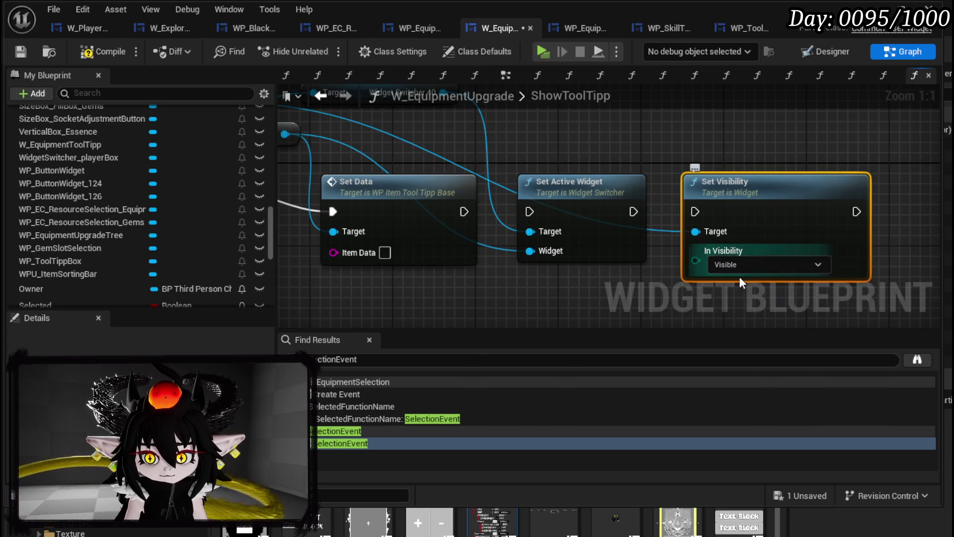
click(737, 272)
click(742, 303)
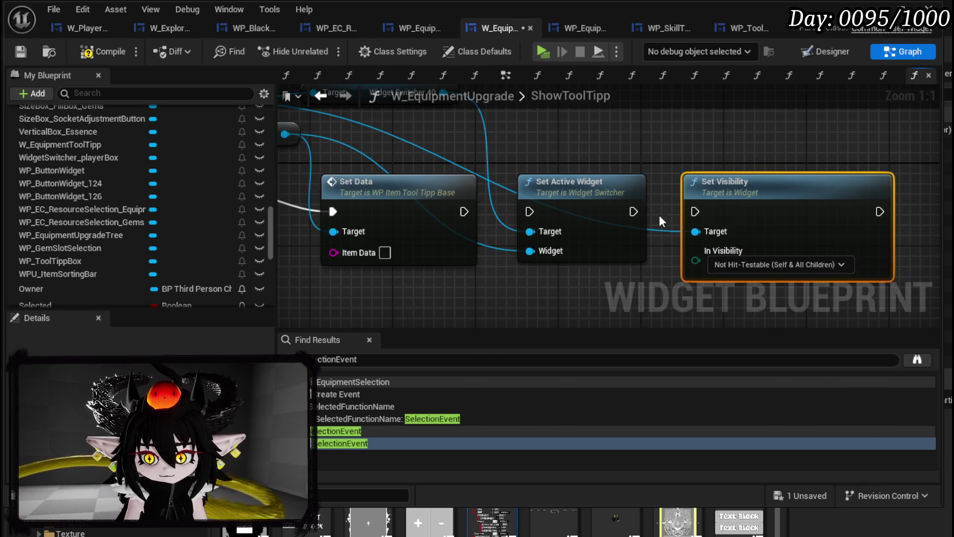
Chain Set Data, Set Active Widget and Set Visibility, feed Data into Item Data, and save.
drag(632, 211, 830, 211)
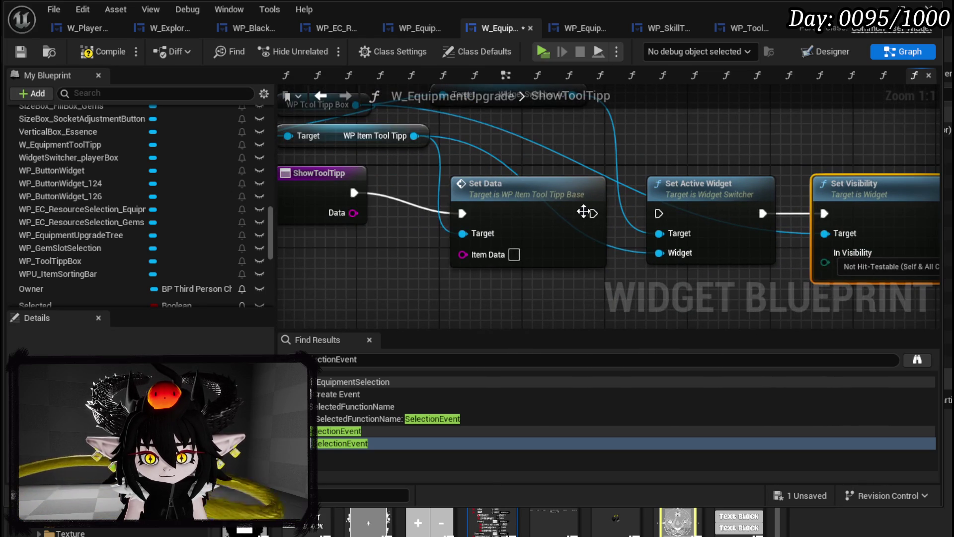
click(592, 212)
mouse_move(357, 207)
mouse_down()
mouse_move(470, 202)
mouse_move(460, 224)
mouse_up()
drag(578, 250, 457, 229)
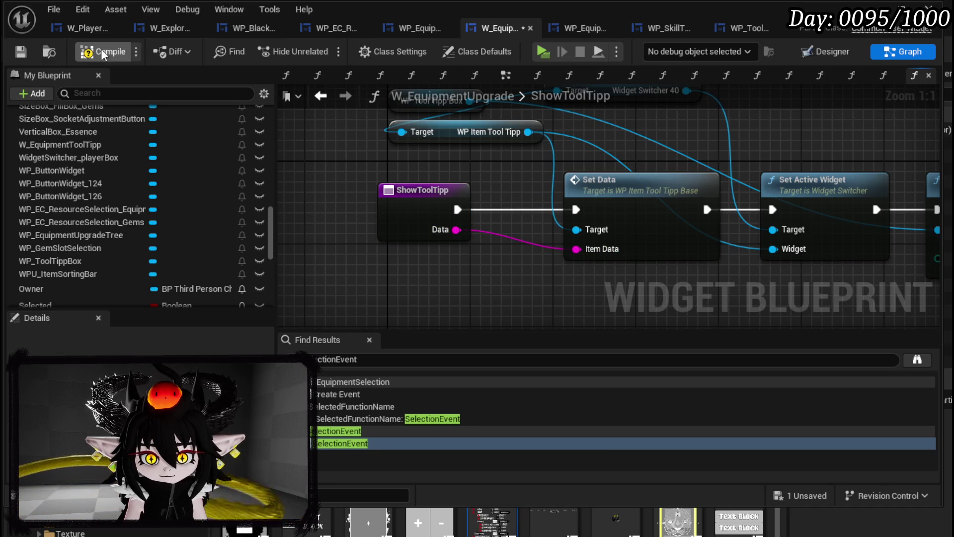
click(21, 51)
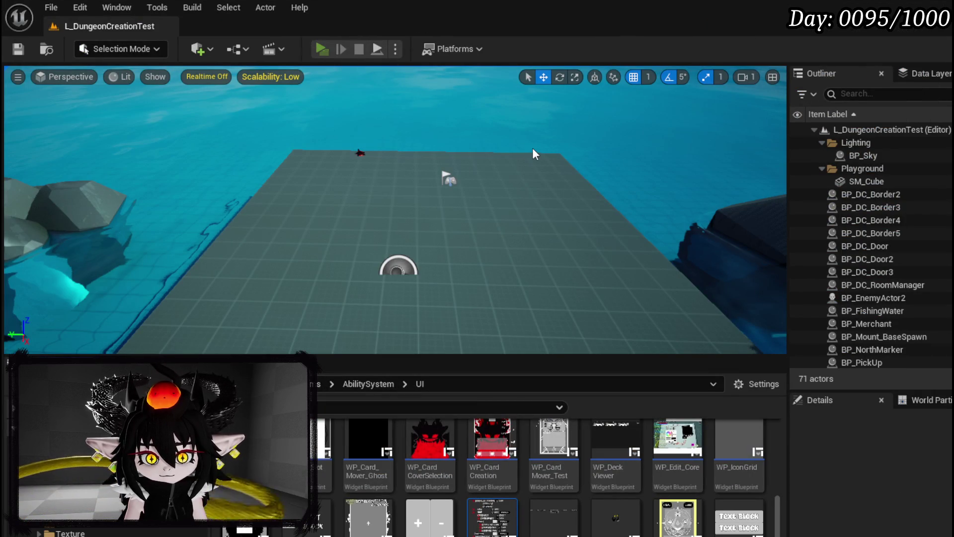
Launch the game preview and open the Upgrade Gear page for the Iron_Head helmet.
key(alt+p)
key(Tab)
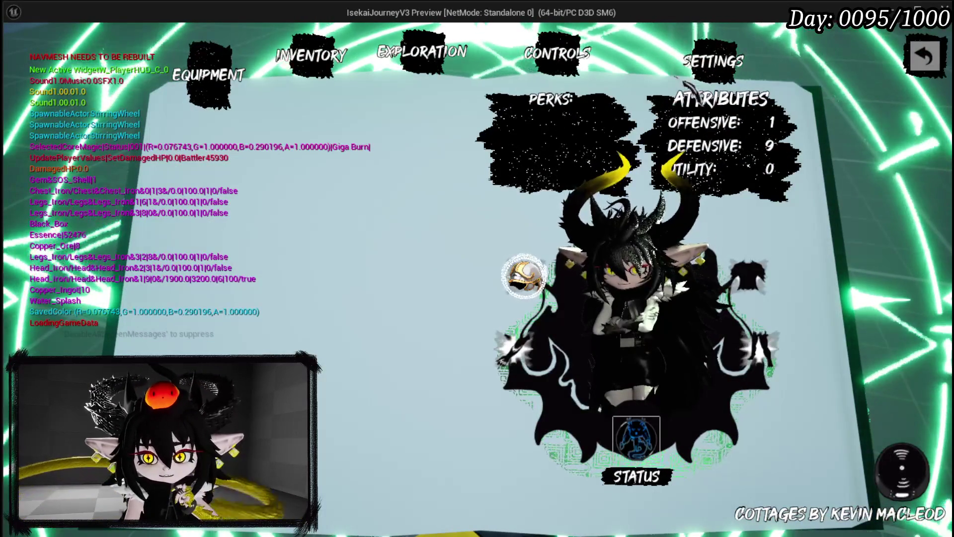
click(426, 58)
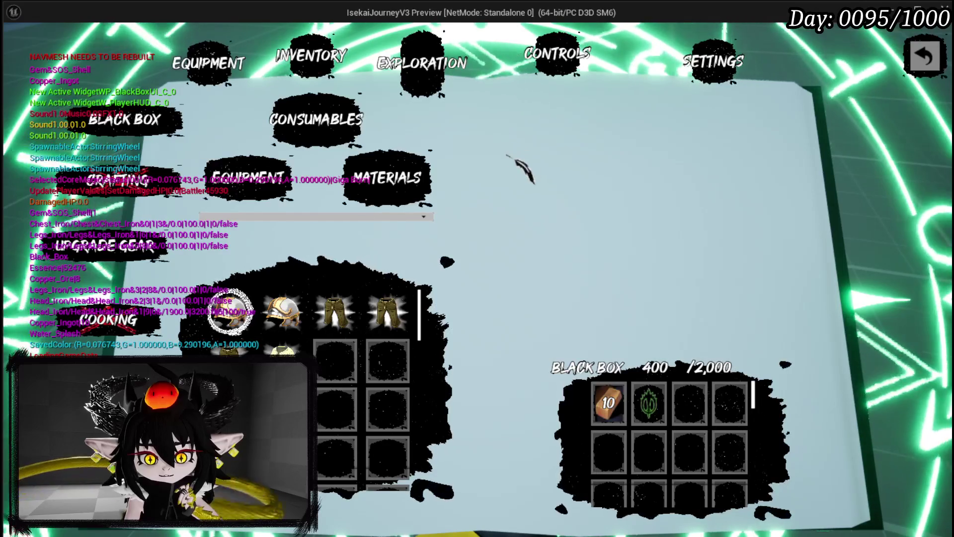
click(127, 244)
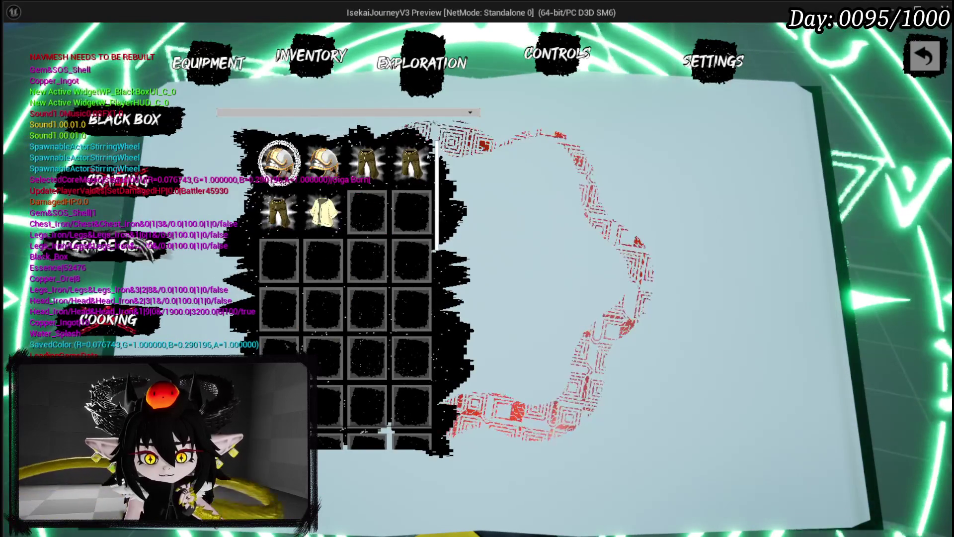
click(279, 162)
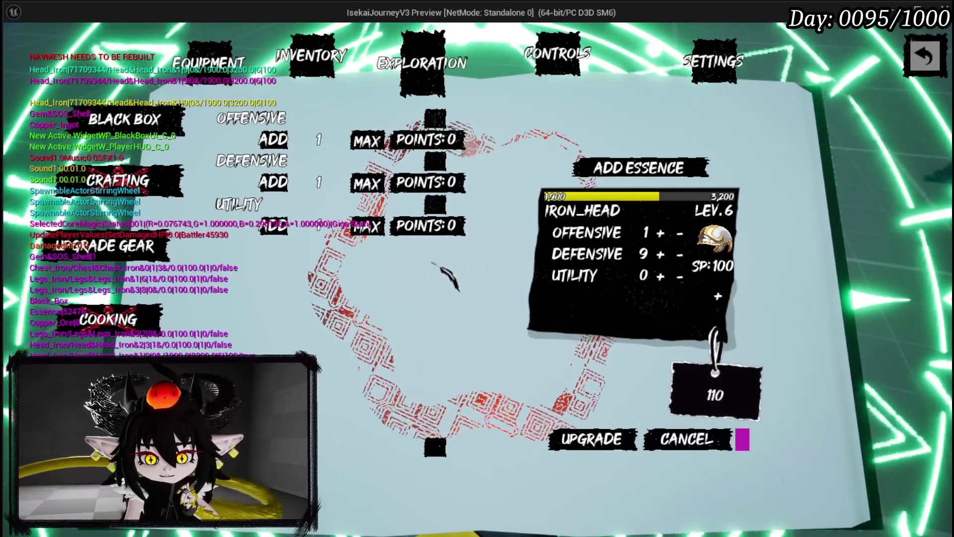
Check the Offensive, Defensive and Utility rows' description tooltips, then stop the play session.
mouse_move(338, 104)
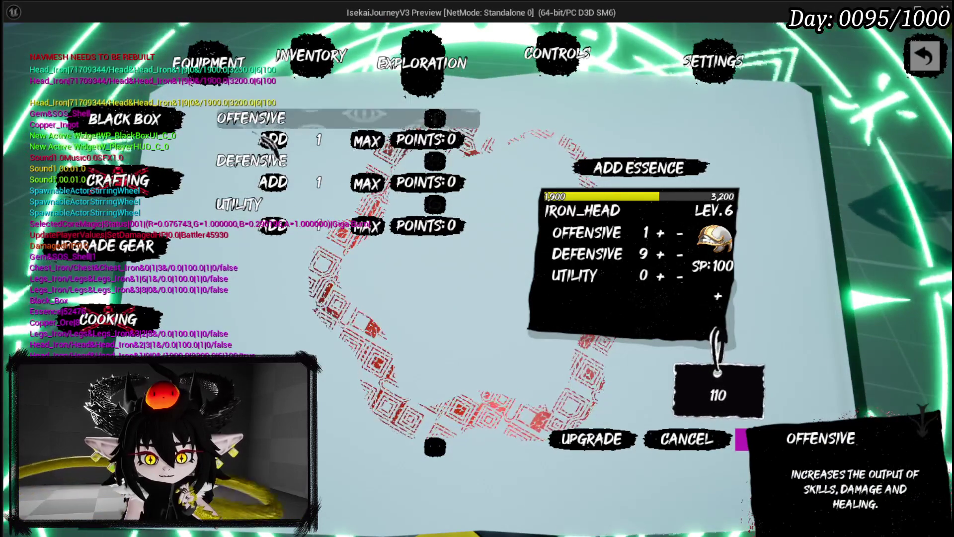
mouse_move(262, 205)
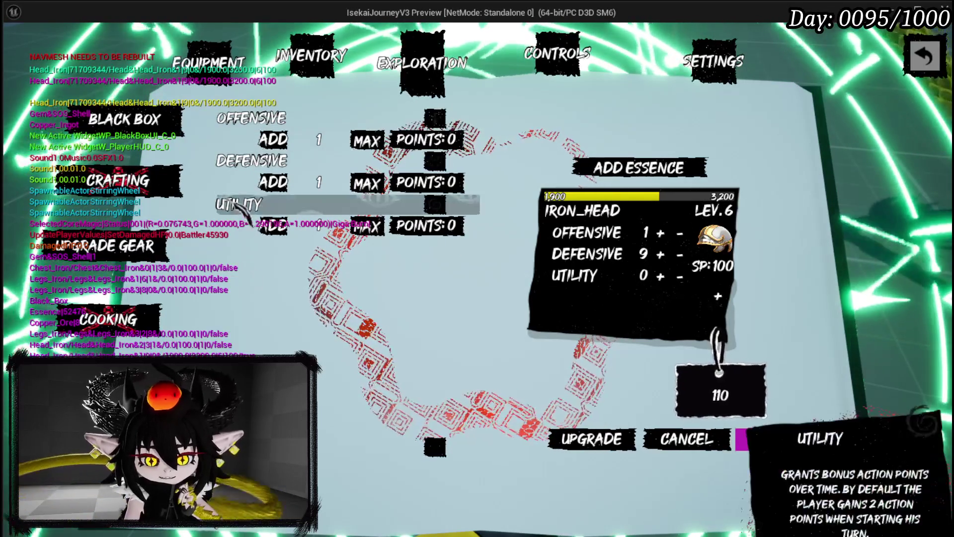
mouse_move(240, 169)
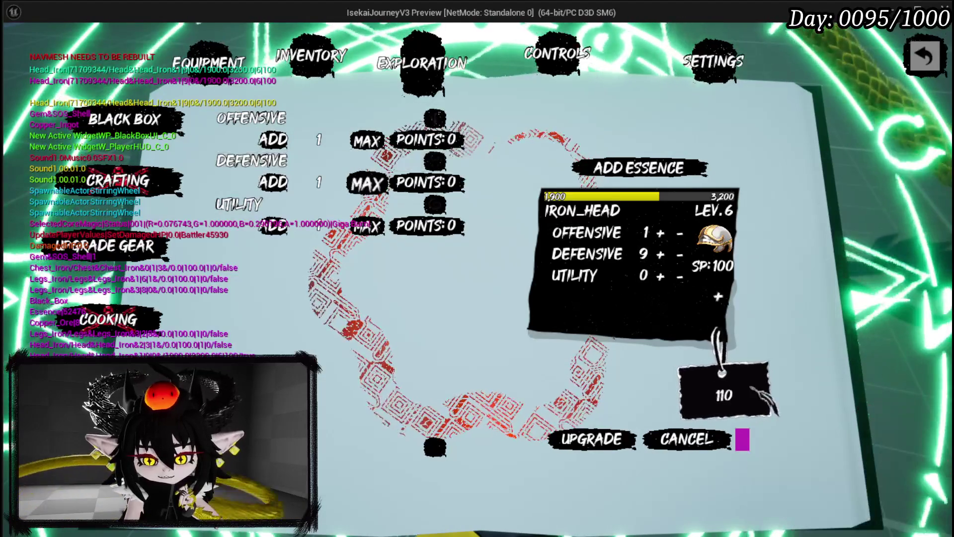
key(alt+Tab)
key(Escape)
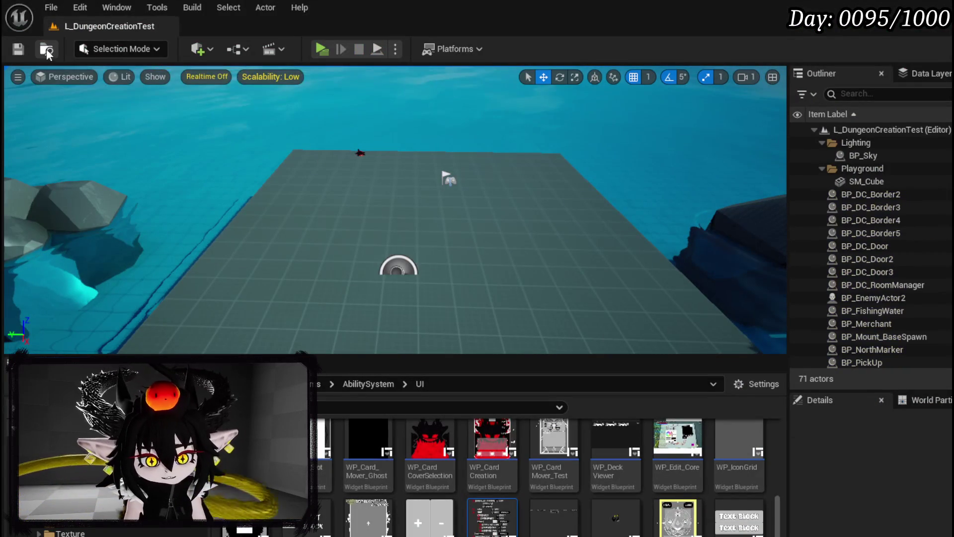
Save the level and open W_EquipmentUpgrade's ShowToolTippEquipment function graph.
key(ctrl+s)
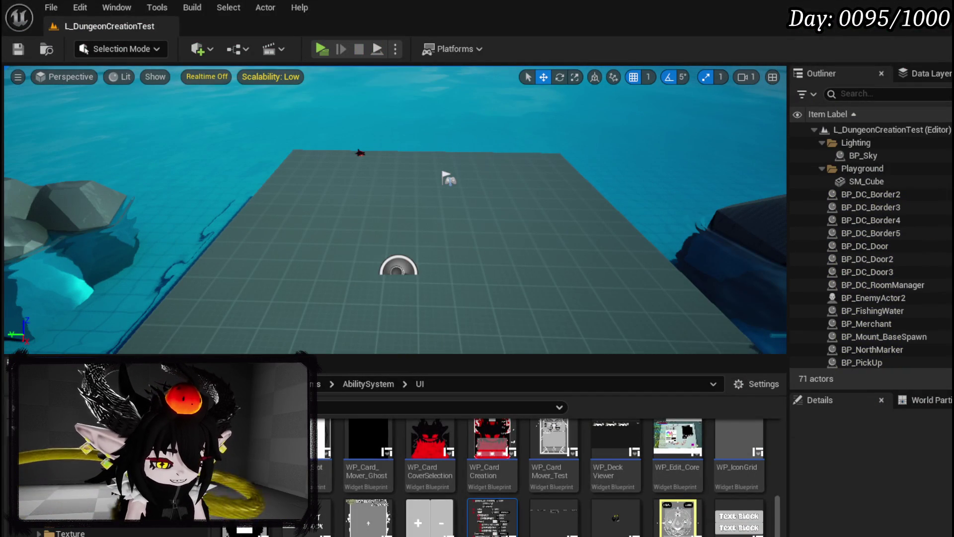
key(alt+Tab)
scroll(446, 219, down, 3)
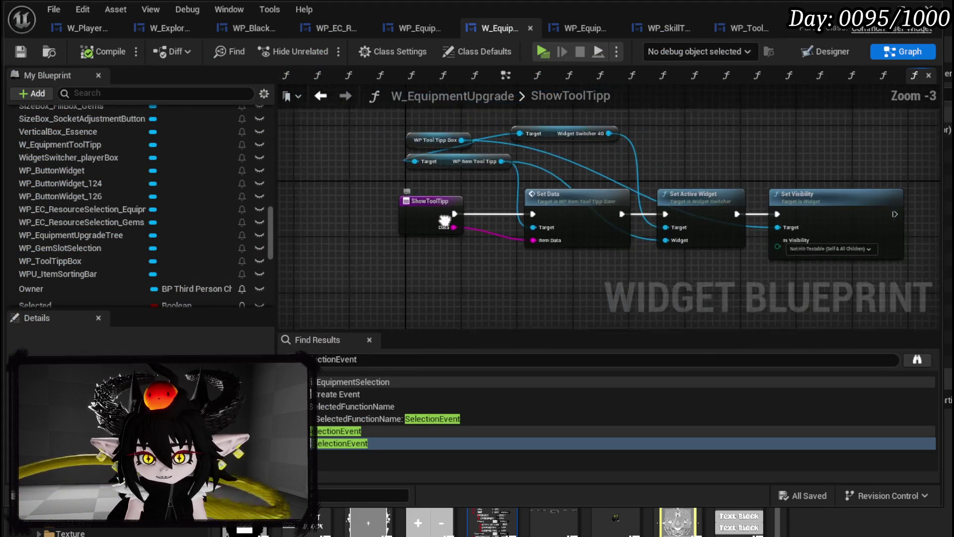
scroll(67, 119, up, 1)
scroll(67, 117, up, 3)
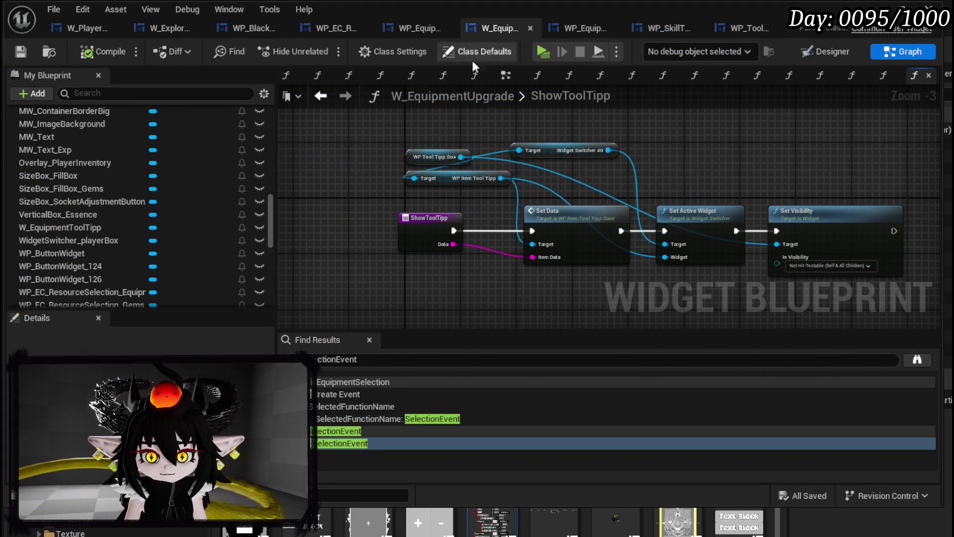
drag(506, 76, 287, 79)
scroll(147, 135, up, 10)
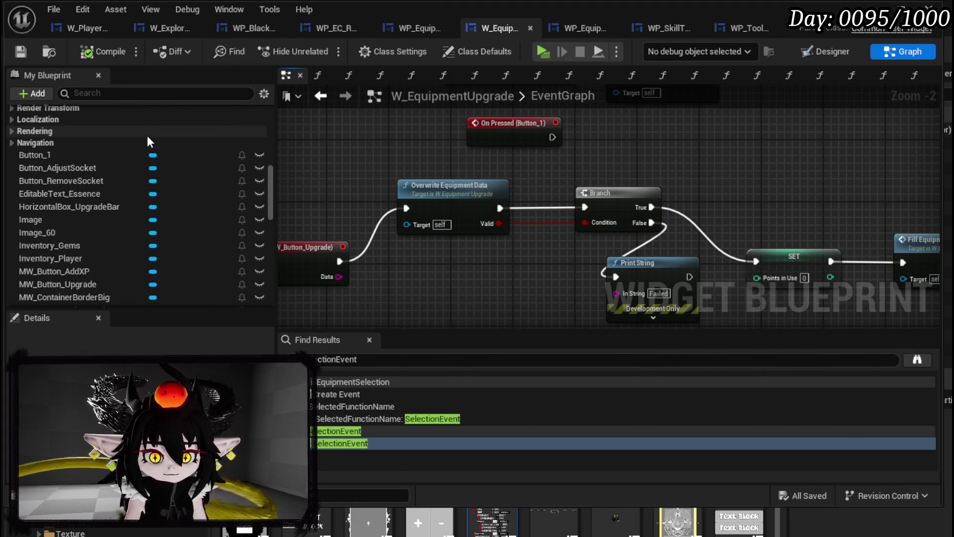
scroll(148, 135, up, 5)
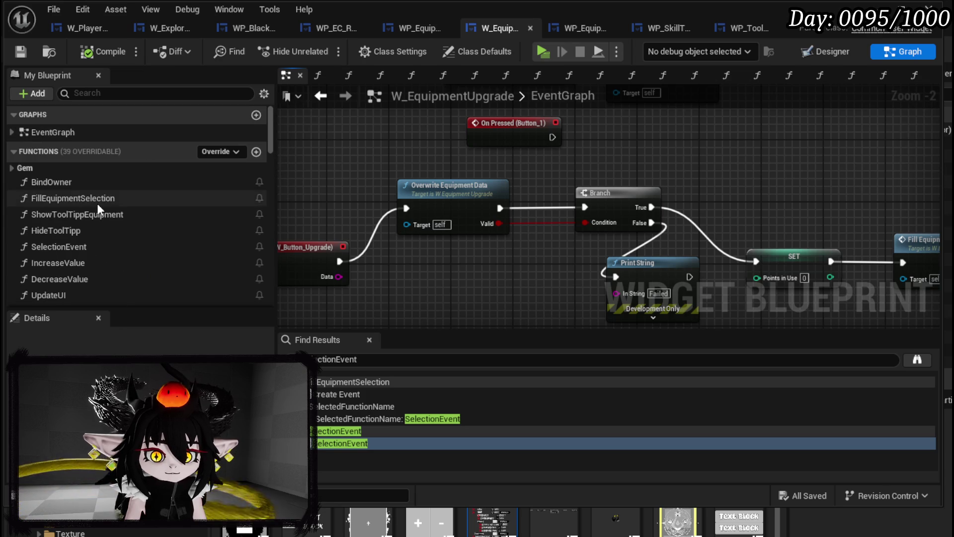
double_click(97, 200)
double_click(95, 216)
Delete Get Mouse Position, Set Position and Slot as Canvas Slot, wire SET to Set Visibility, compile.
scroll(759, 186, down, 1)
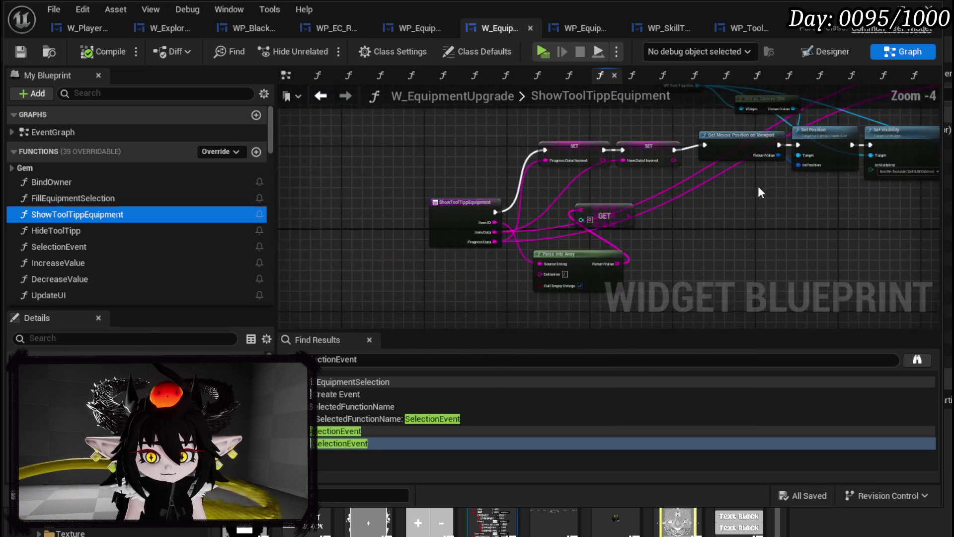
scroll(649, 211, up, 2)
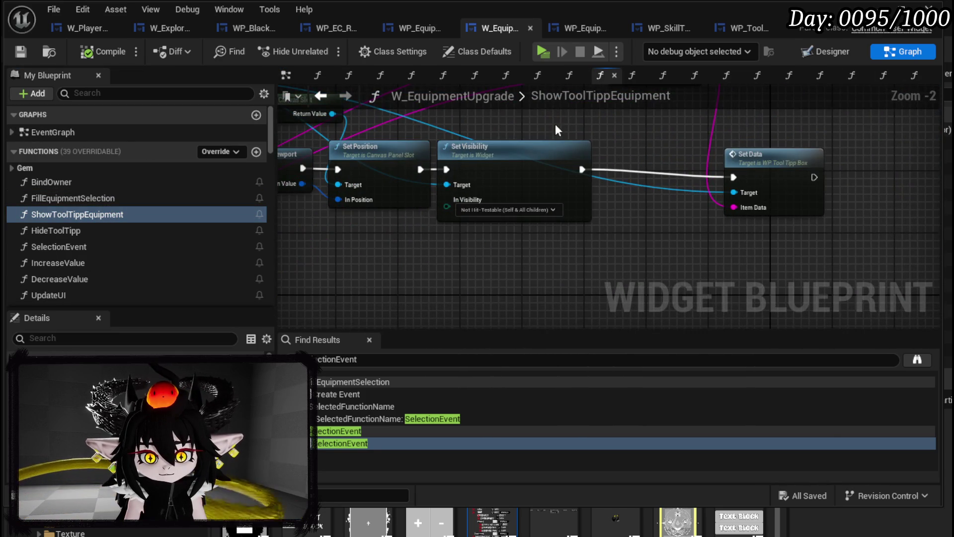
drag(578, 135, 742, 189)
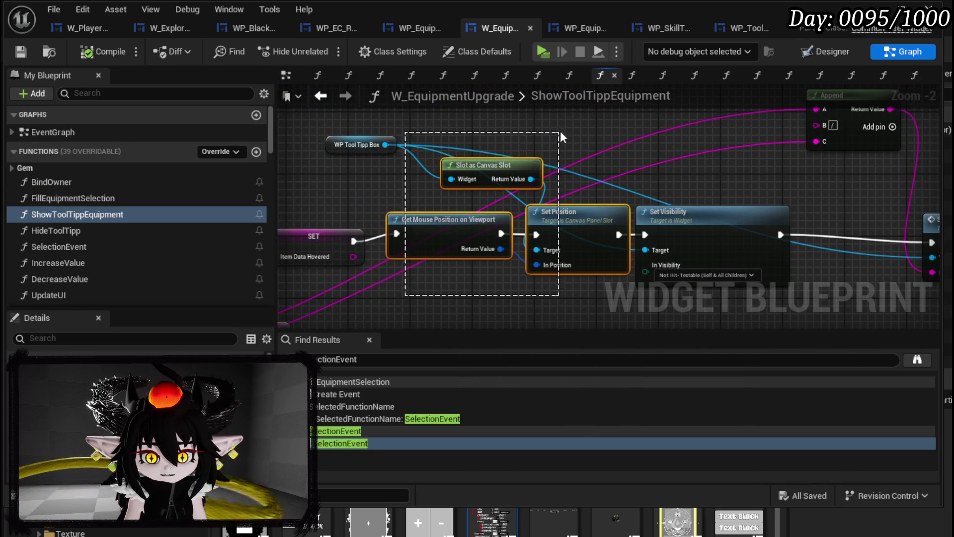
mouse_move(336, 183)
mouse_down()
mouse_move(439, 138)
mouse_move(831, 122)
mouse_move(444, 138)
mouse_up()
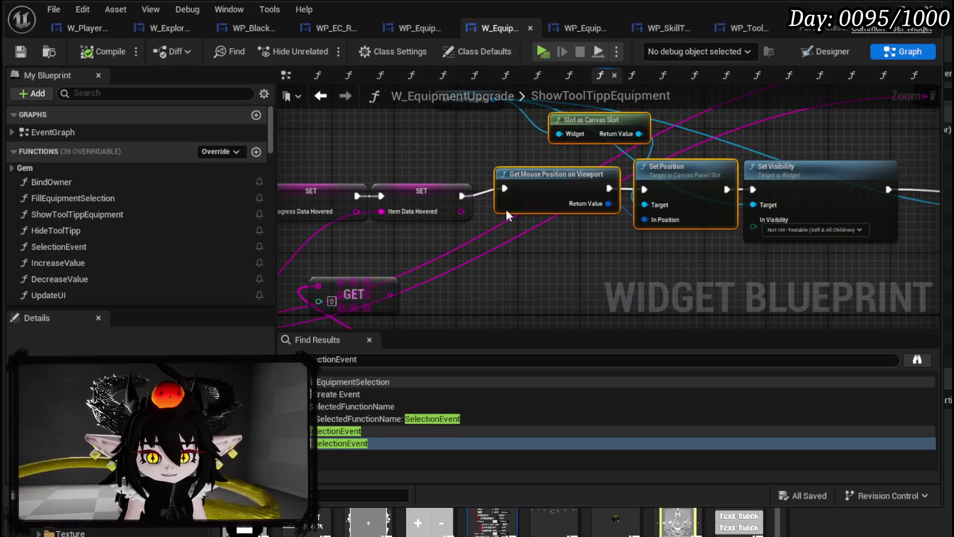
drag(462, 195, 751, 192)
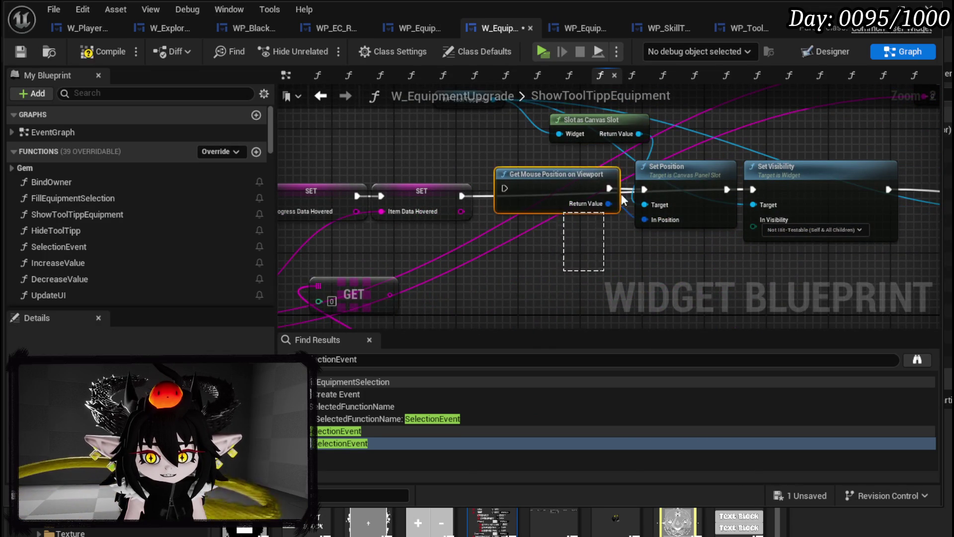
key(Delete)
drag(385, 230, 480, 195)
key(Delete)
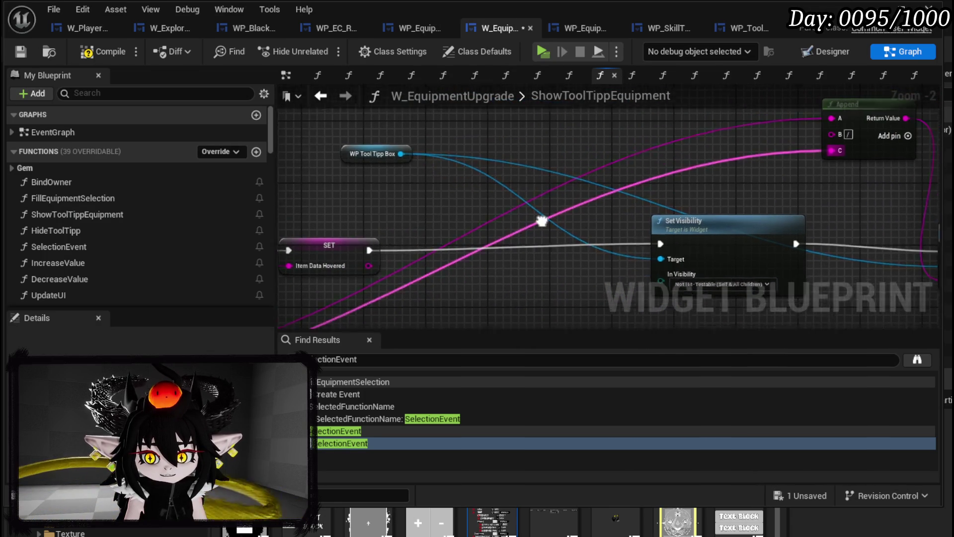
drag(653, 238, 467, 211)
drag(485, 175, 738, 150)
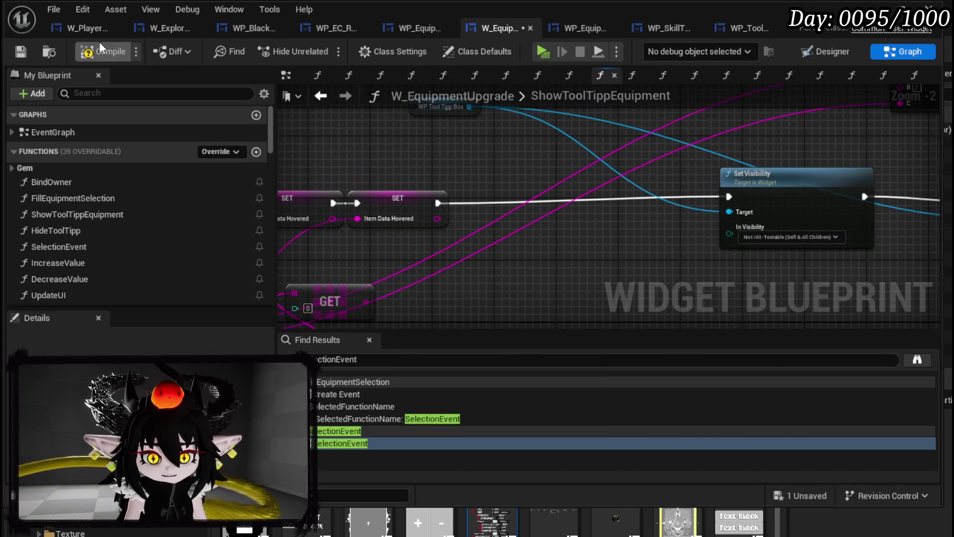
click(16, 54)
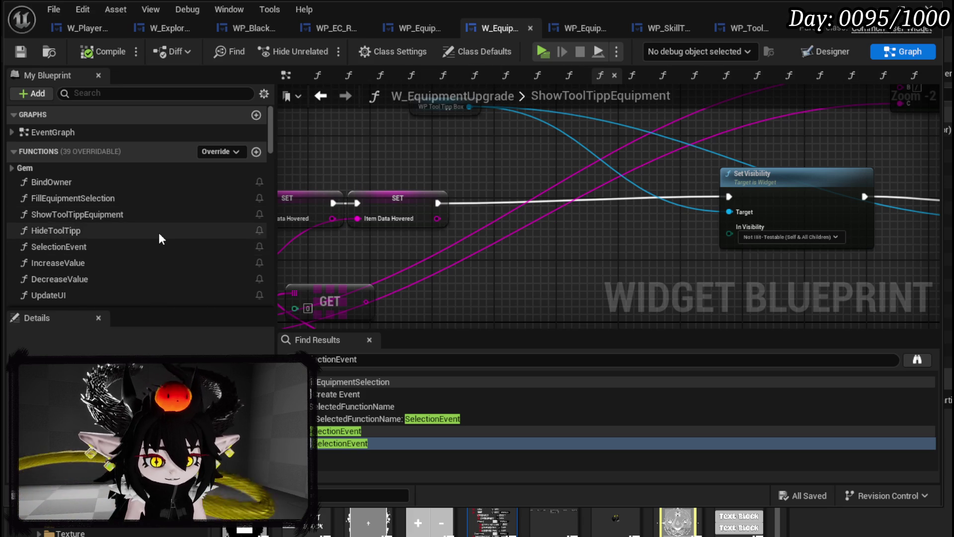
Tidy the WP Tool Tipp Box node in the HideToolTipp graph and save.
double_click(98, 229)
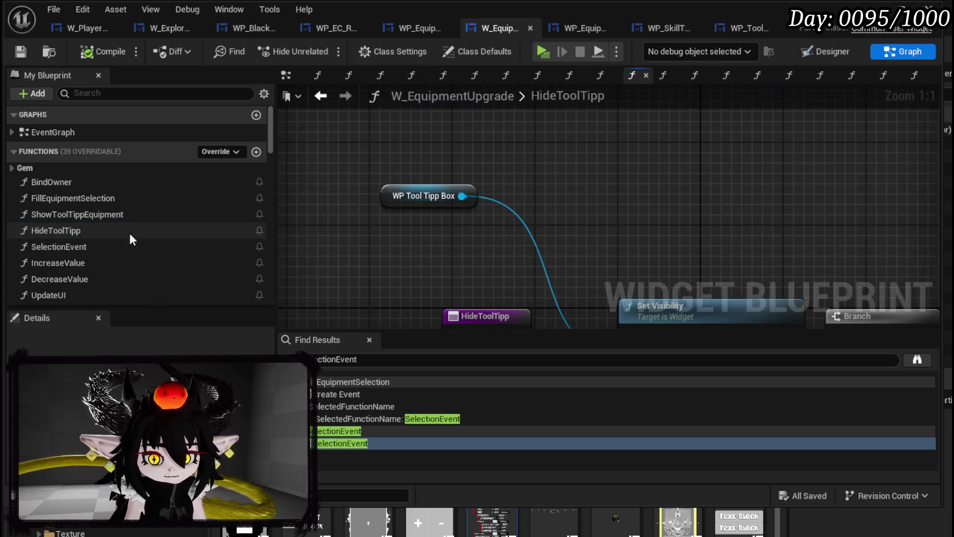
mouse_move(508, 147)
mouse_down()
mouse_move(458, 132)
mouse_move(509, 169)
mouse_up()
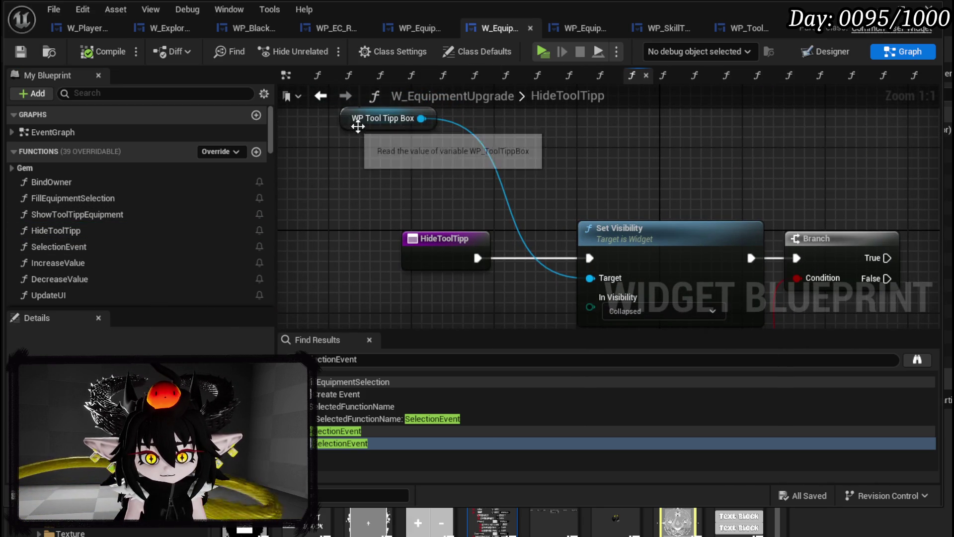
drag(349, 127, 390, 179)
drag(616, 187, 503, 86)
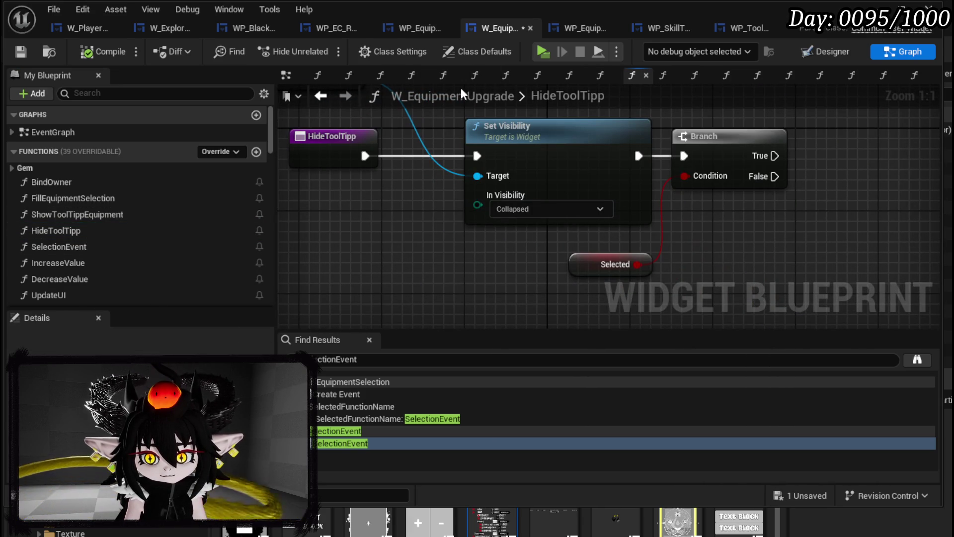
key(ctrl+s)
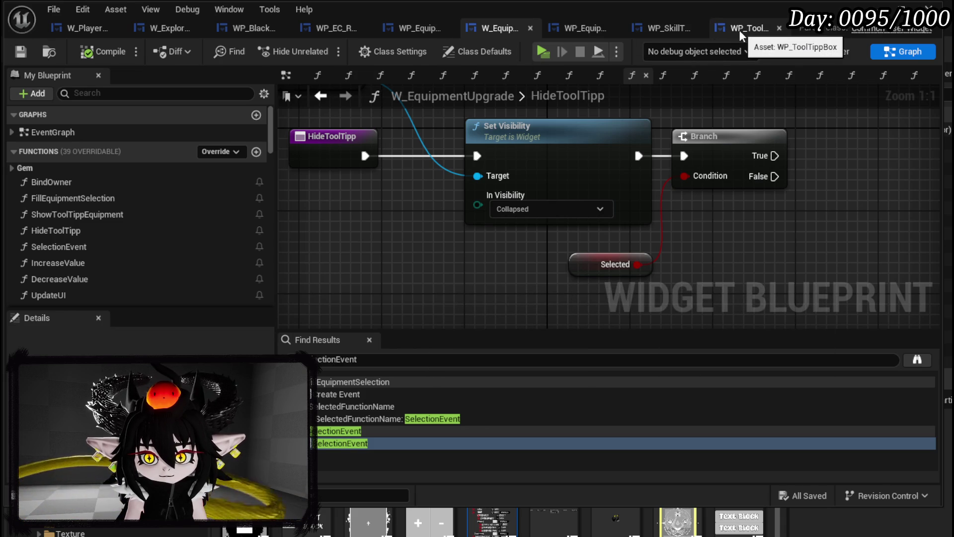
Open WP_EquipmentUpgradeTree's BindEvent graph and rearrange the Offensive, Defensive and On Hover nodes.
click(578, 28)
click(901, 49)
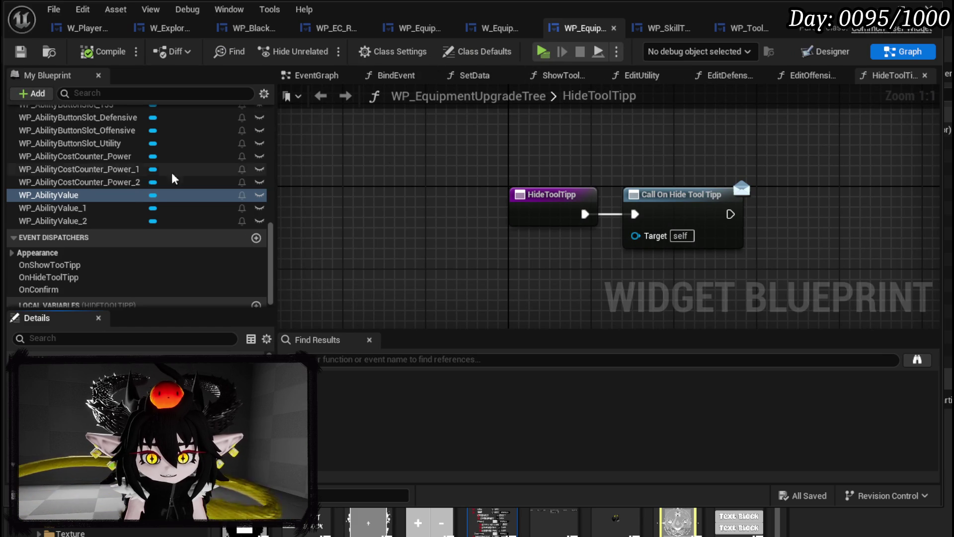
scroll(226, 178, up, 15)
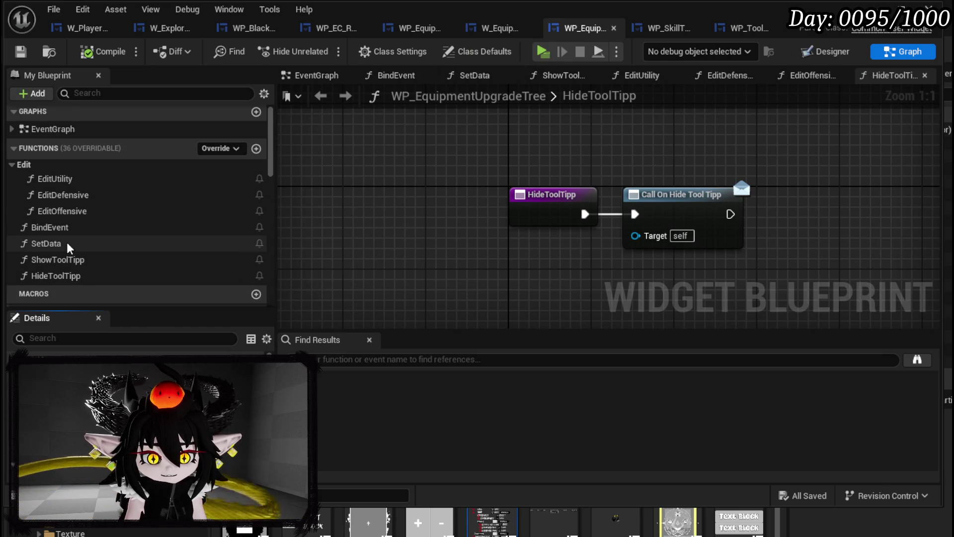
double_click(50, 227)
drag(547, 189, 624, 311)
mouse_move(537, 184)
mouse_down()
mouse_move(505, 136)
mouse_move(449, 105)
mouse_move(384, 119)
mouse_move(594, 119)
mouse_up()
drag(681, 151, 529, 151)
mouse_move(555, 215)
mouse_down()
mouse_move(474, 214)
mouse_move(503, 215)
mouse_up()
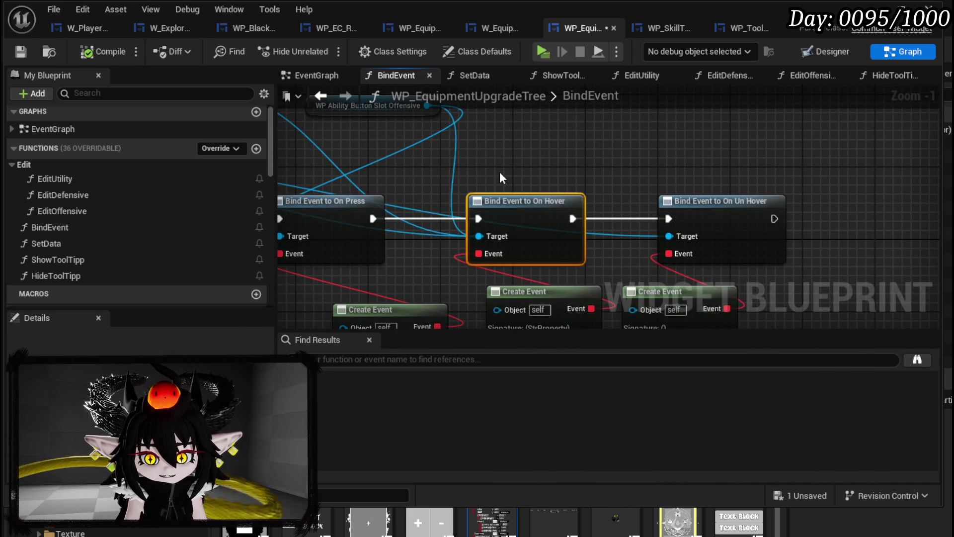
Connect the Offensive slot to Bind Event to On Un Hover, wire the Defensive slot, and compile.
scroll(499, 172, down, 1)
drag(575, 186, 740, 261)
mouse_move(309, 129)
mouse_down()
mouse_move(845, 251)
mouse_move(805, 257)
mouse_up()
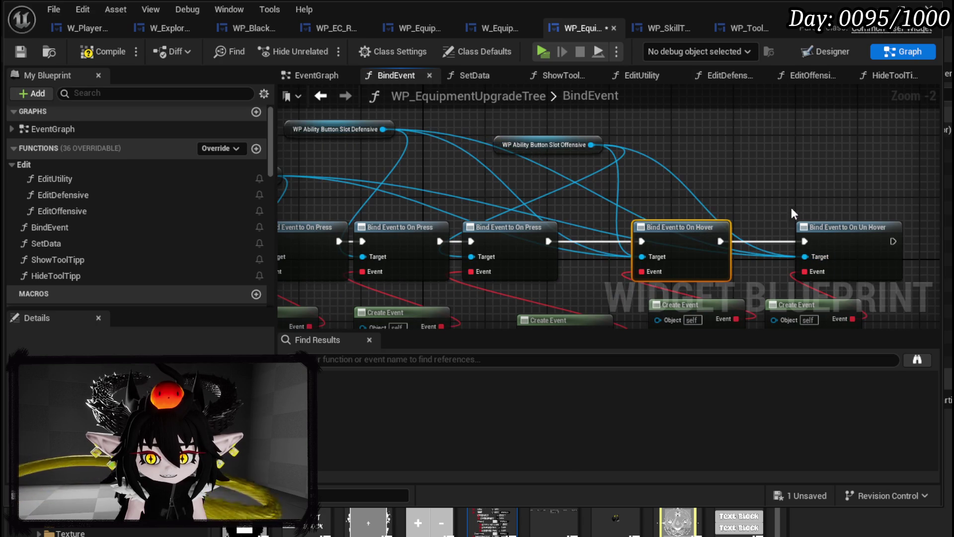
click(15, 47)
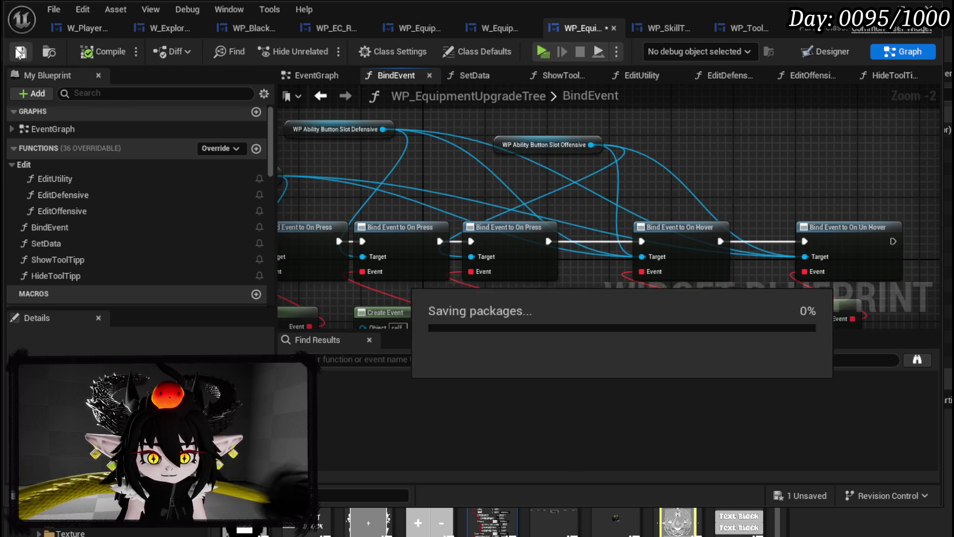
In the Designer, set HorizontalBox_Offensive's visibility to Collapsed.
click(812, 53)
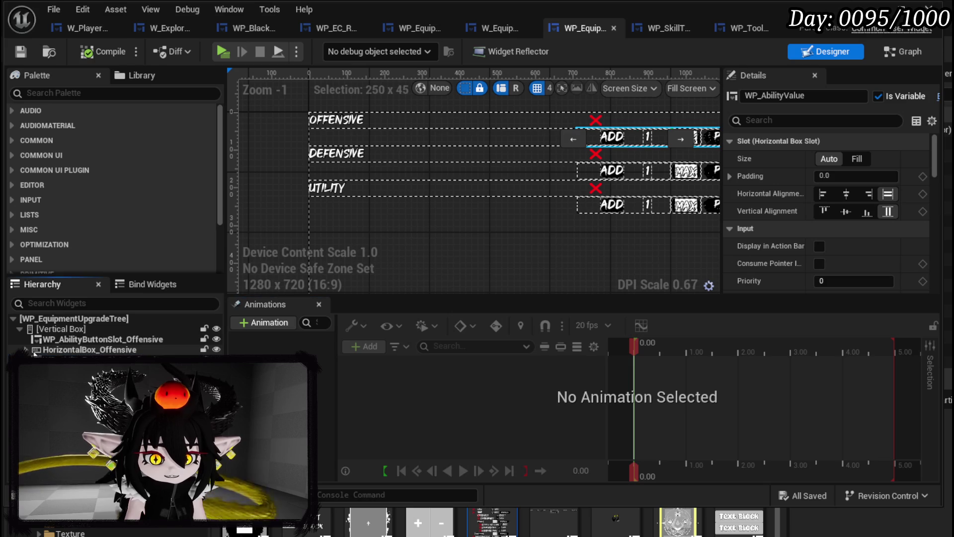
click(33, 351)
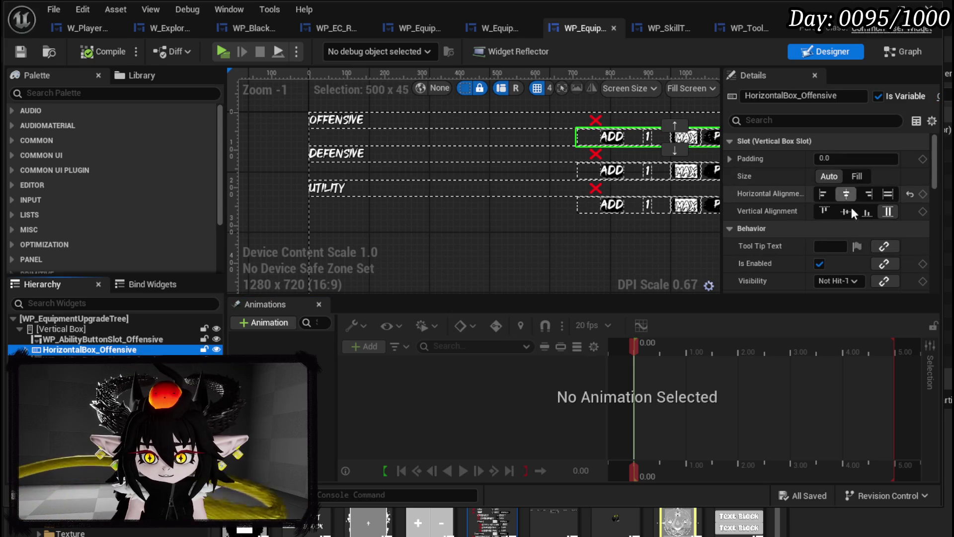
scroll(842, 247, down, 5)
scroll(832, 207, up, 2)
click(835, 198)
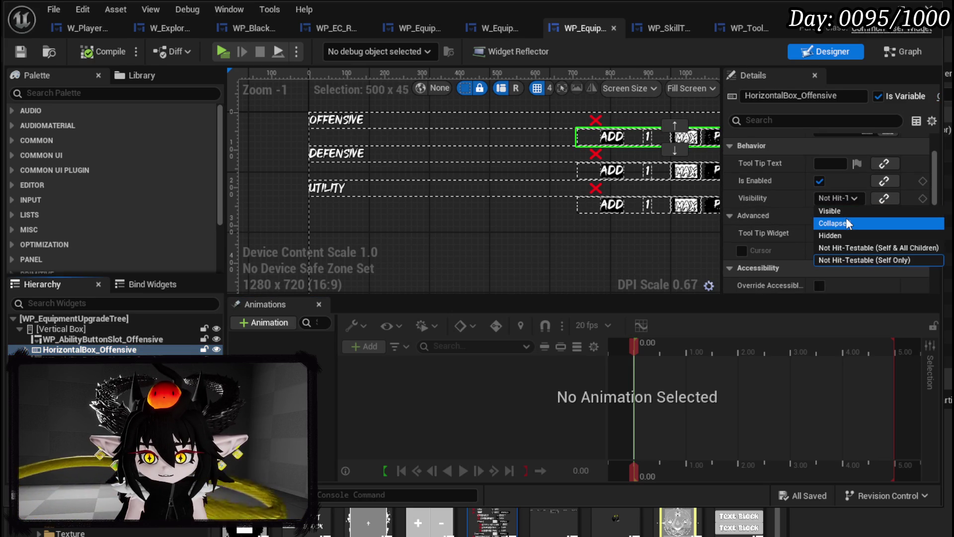
click(839, 223)
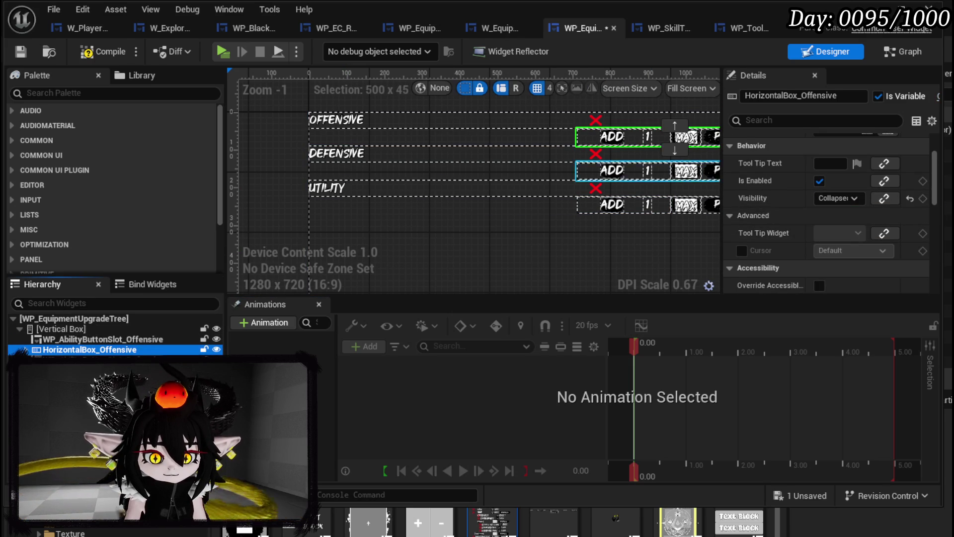
Set the Defensive and Utility horizontal boxes to Collapsed as well.
click(646, 172)
click(837, 203)
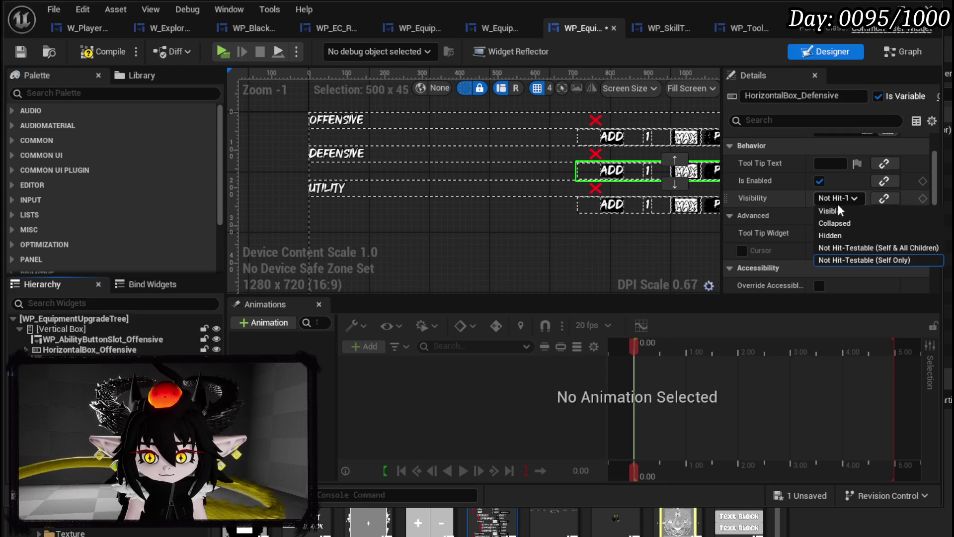
click(846, 225)
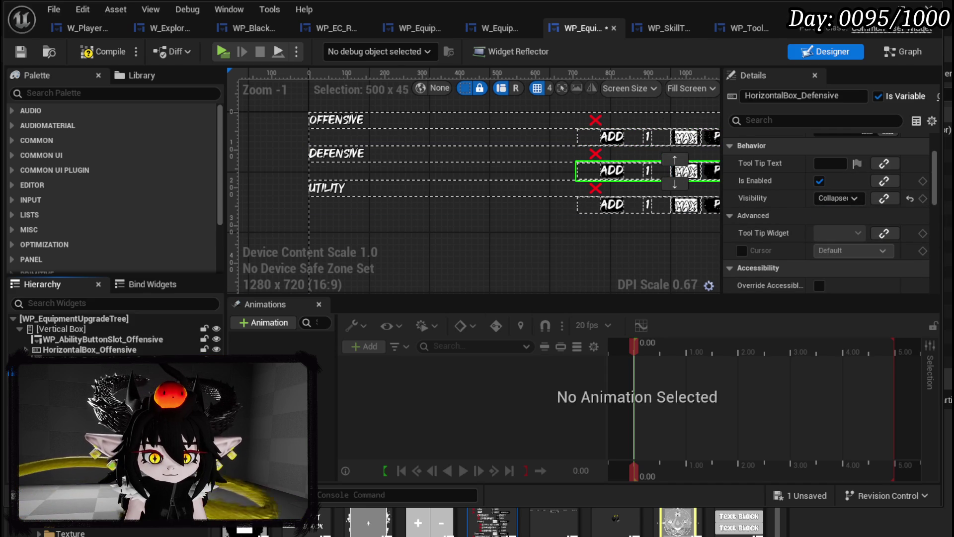
click(621, 204)
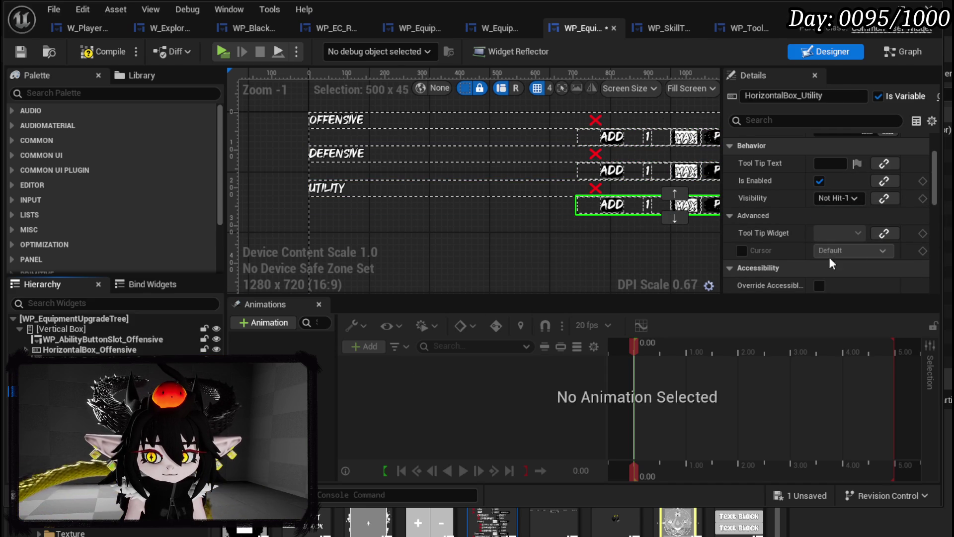
click(828, 198)
click(852, 224)
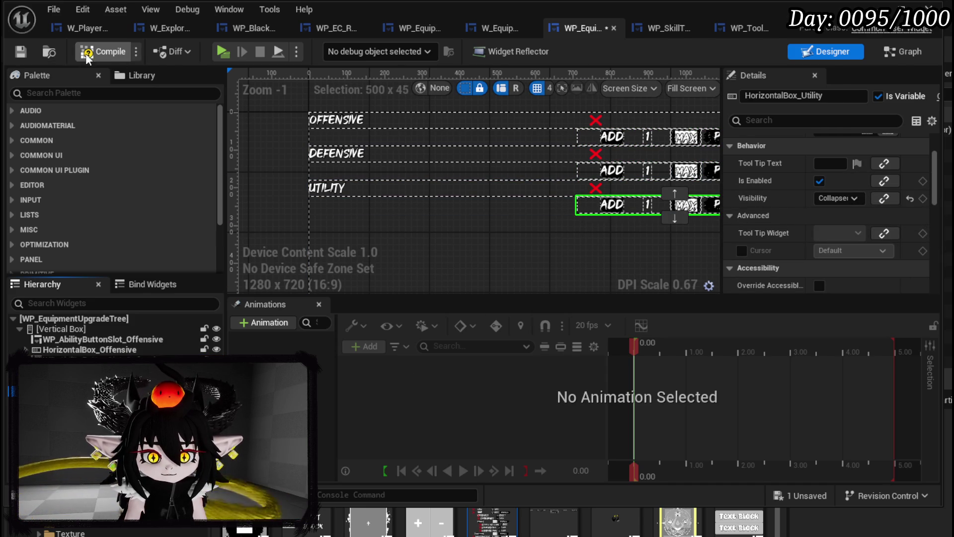
Compile and save the widget, then reselect the Offensive and Defensive boxes.
click(19, 53)
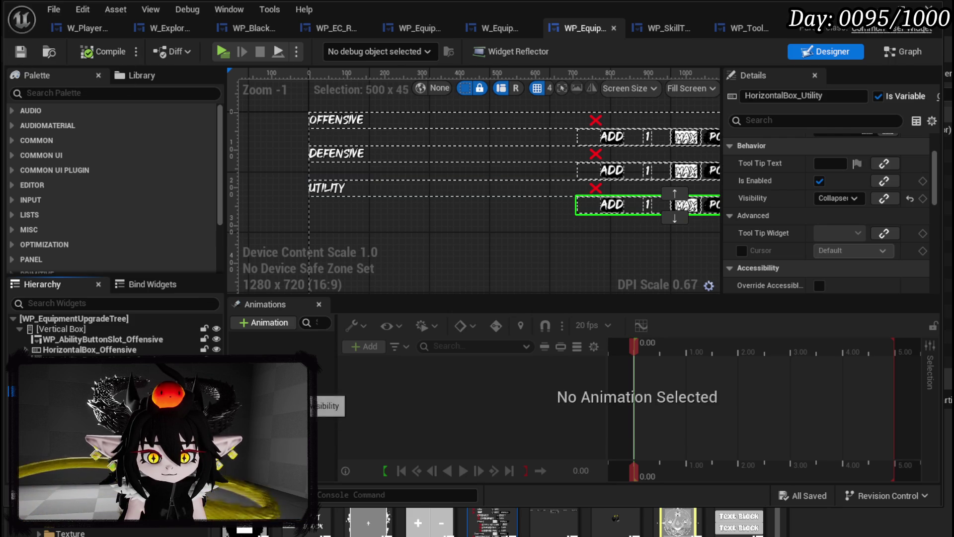
click(89, 349)
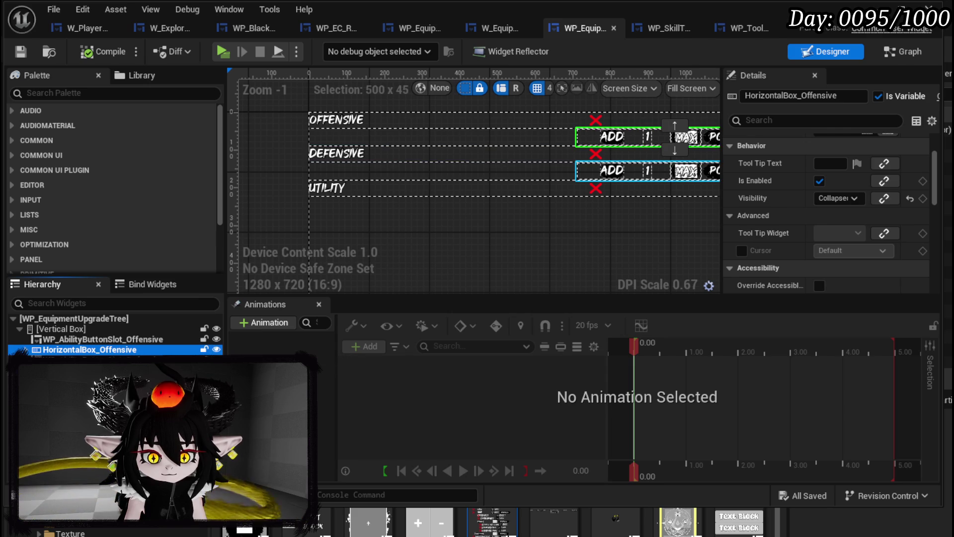
click(89, 359)
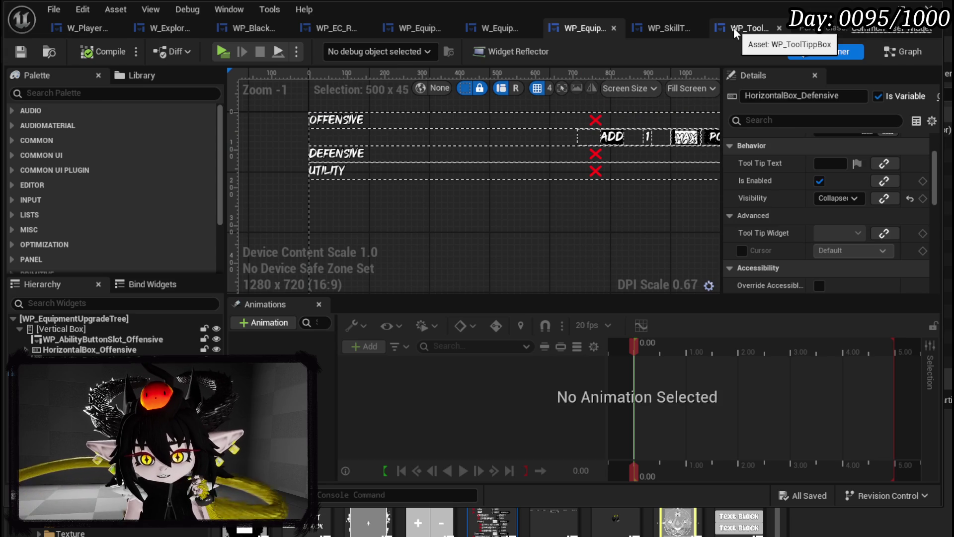
In EditOffensive, run Set Visibility (Not Hit-Testable Self Only) on HorizontalBox_Offensive.
click(910, 51)
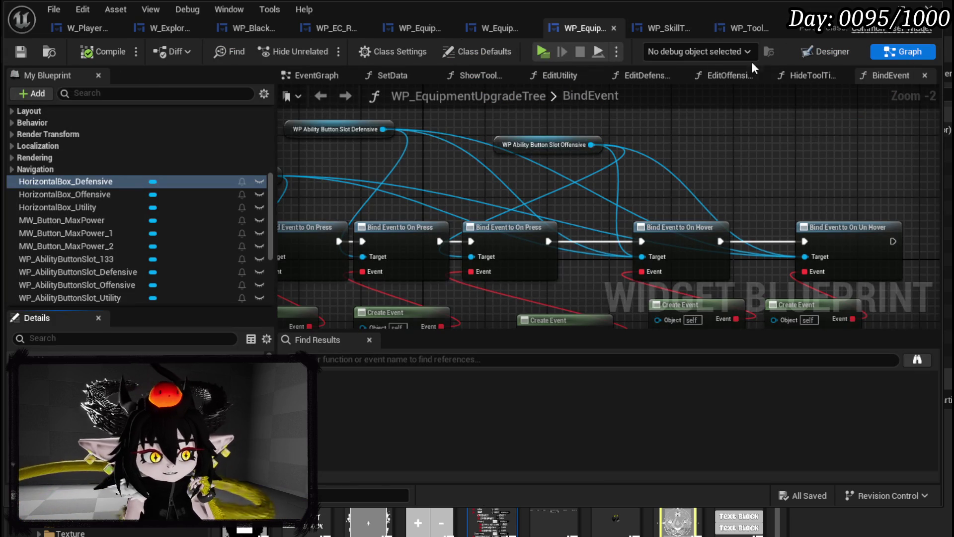
scroll(147, 130, up, 5)
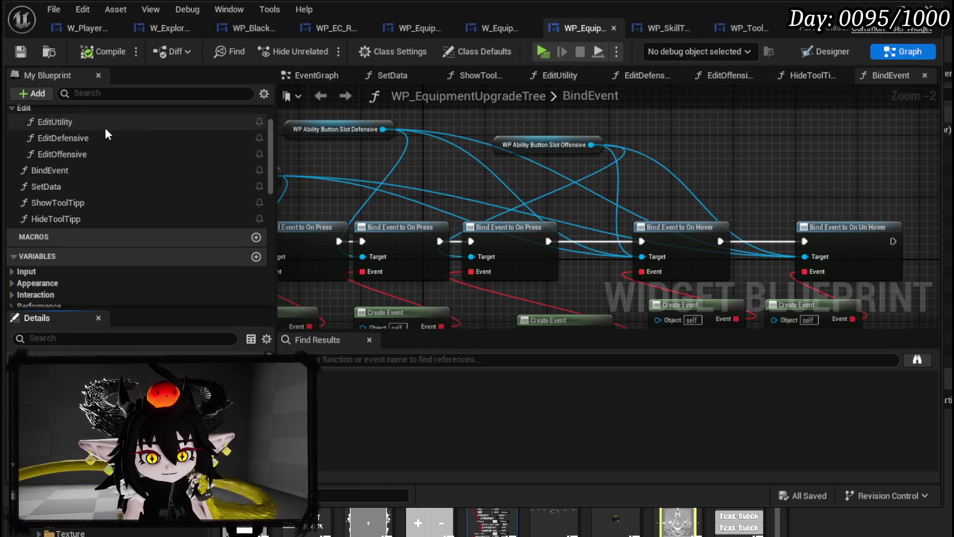
double_click(88, 149)
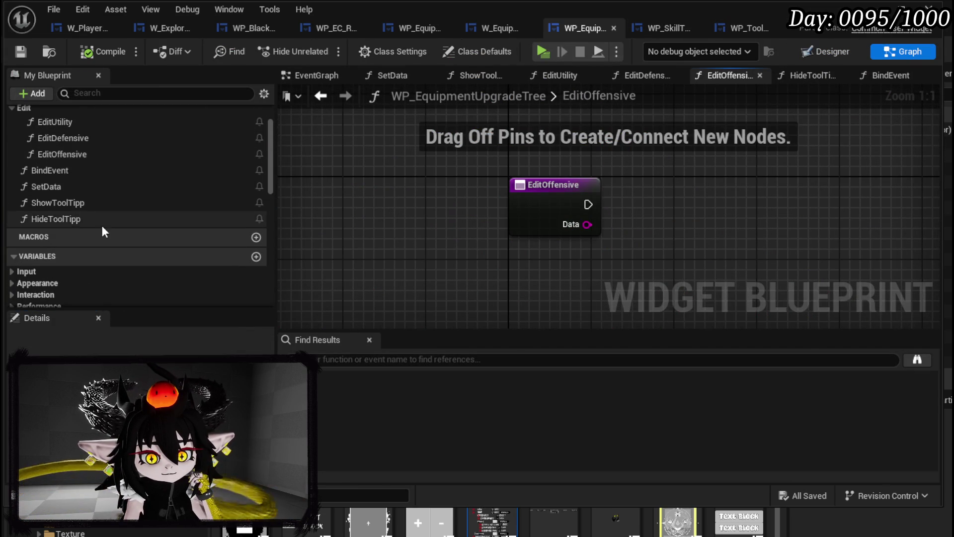
scroll(85, 205, down, 4)
scroll(87, 201, down, 5)
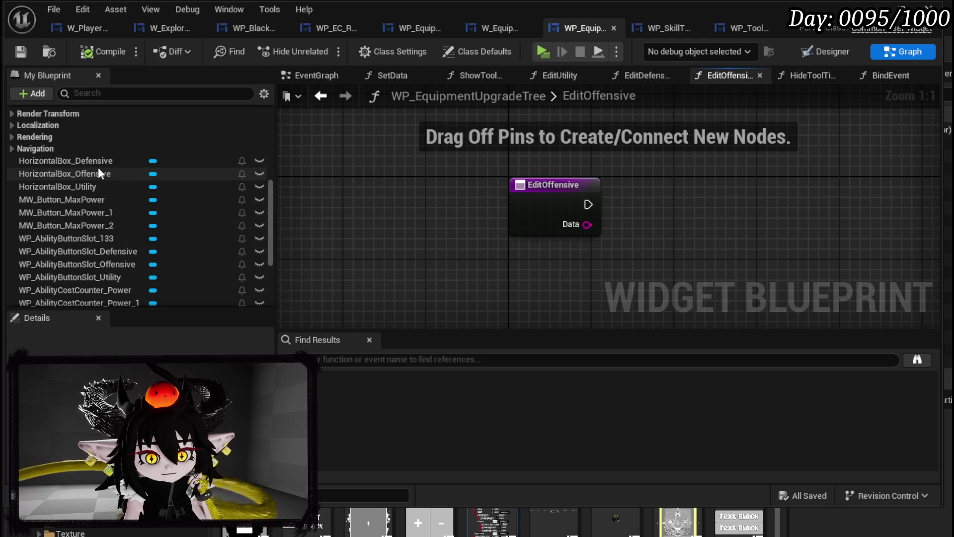
mouse_move(97, 173)
mouse_down()
mouse_move(487, 141)
mouse_move(514, 147)
mouse_move(532, 172)
mouse_move(575, 182)
mouse_up()
click(547, 166)
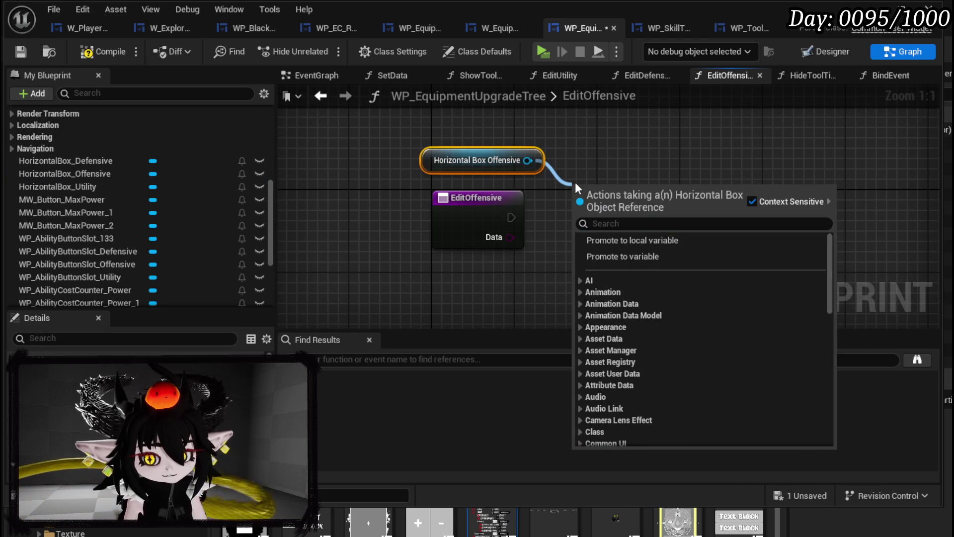
click(611, 224)
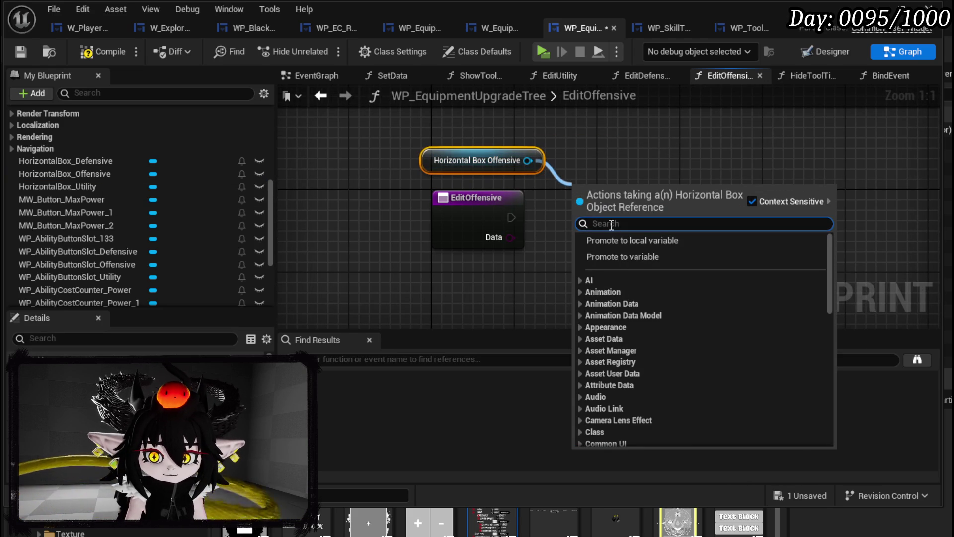
text(Set Visi)
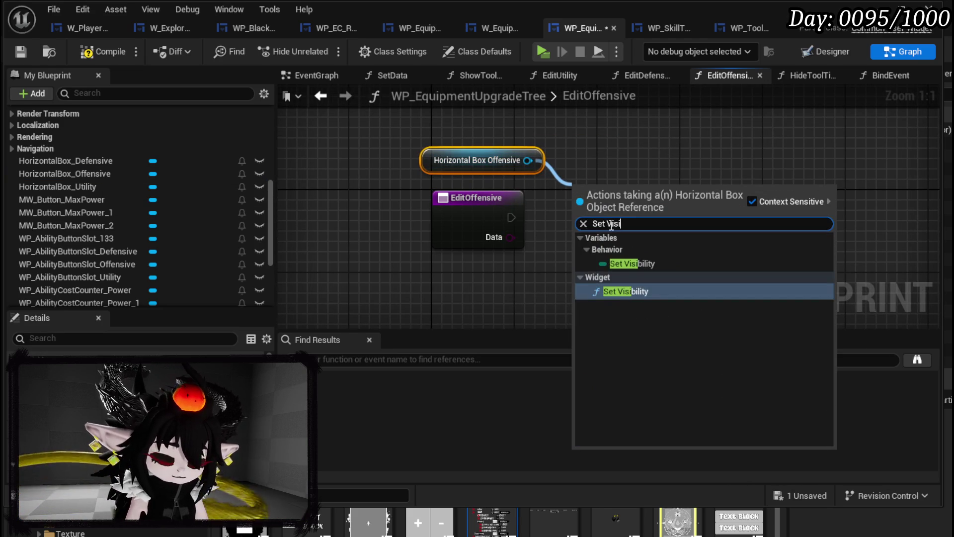
click(617, 300)
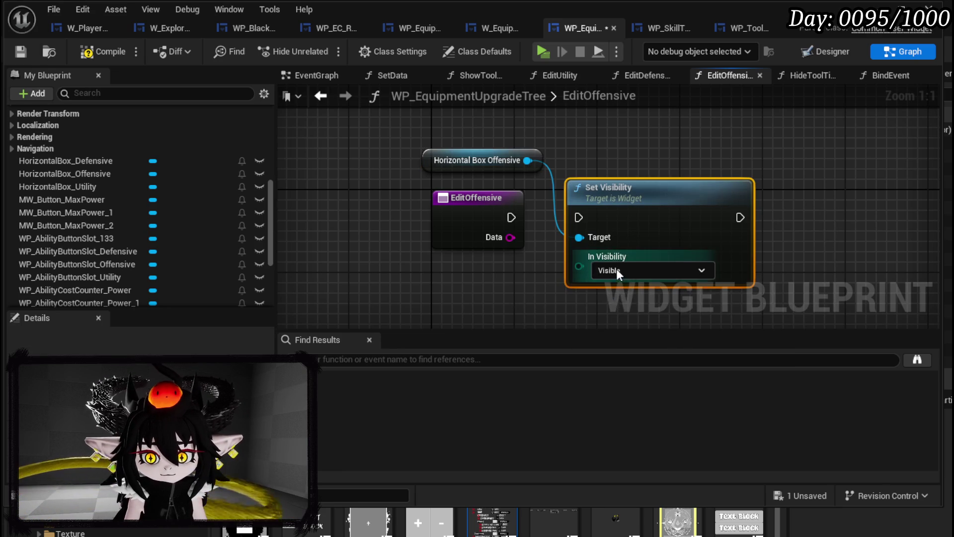
click(616, 271)
click(601, 313)
drag(515, 216, 578, 217)
In EditDefensive, paste that Set Visibility node and wire it to HorizontalBox_Defensive.
scroll(182, 188, up, 10)
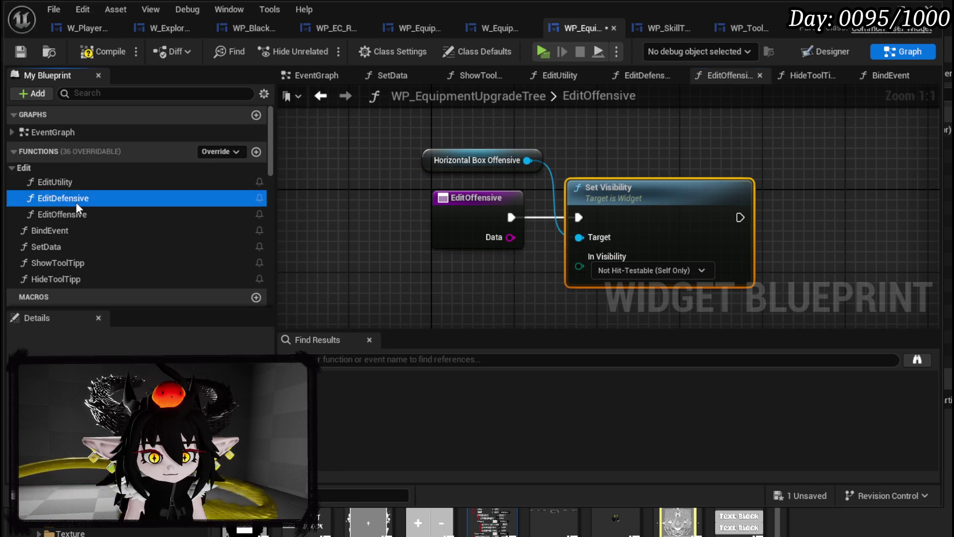
double_click(74, 198)
key(ctrl+v)
scroll(141, 243, down, 10)
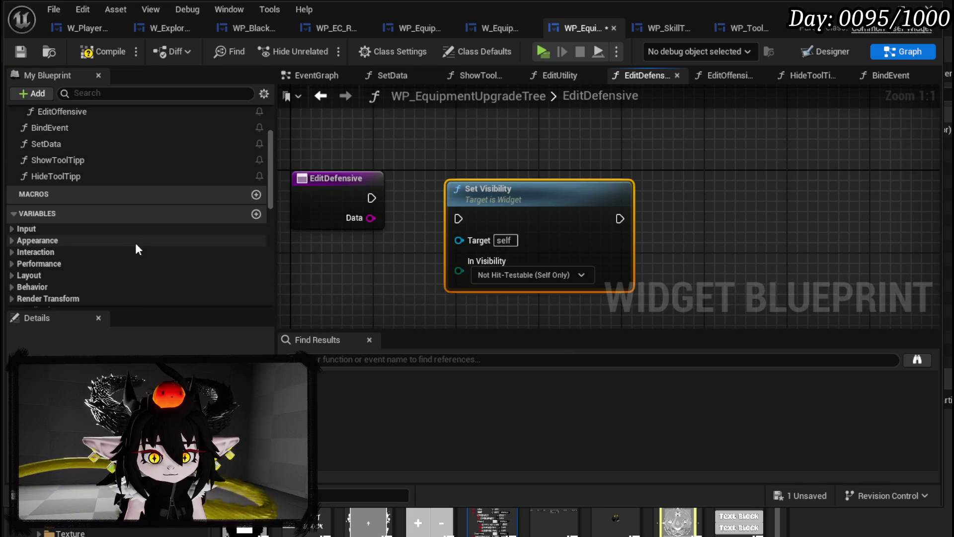
drag(94, 222, 459, 240)
drag(514, 259, 474, 156)
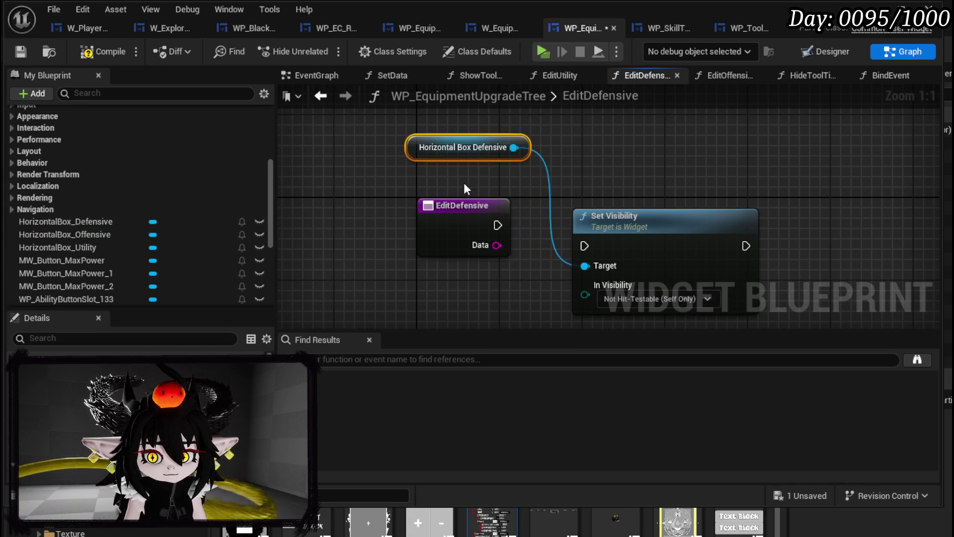
drag(497, 225, 584, 245)
click(603, 243)
key(q)
scroll(172, 187, up, 10)
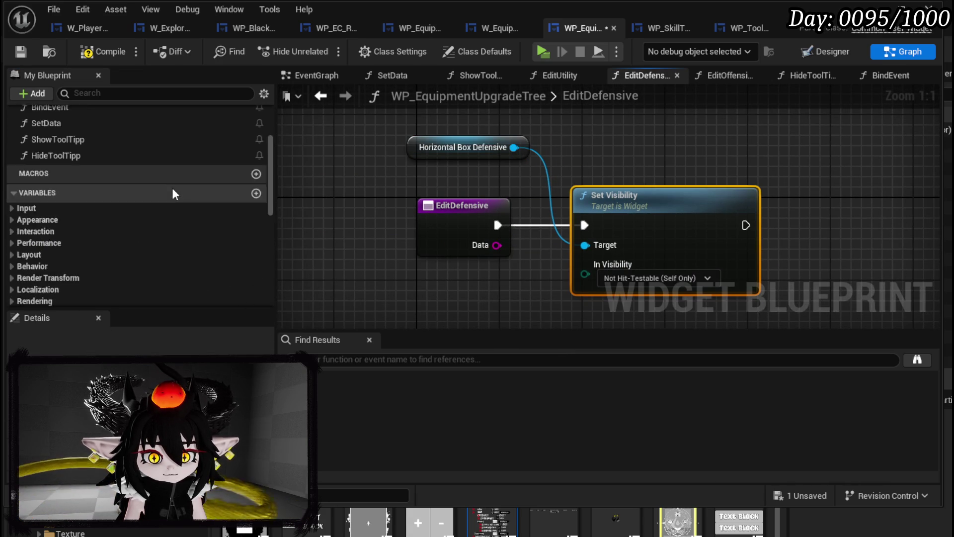
Paste the Set Visibility (Not Hit-Testable Self Only) node into EditUtility.
double_click(68, 182)
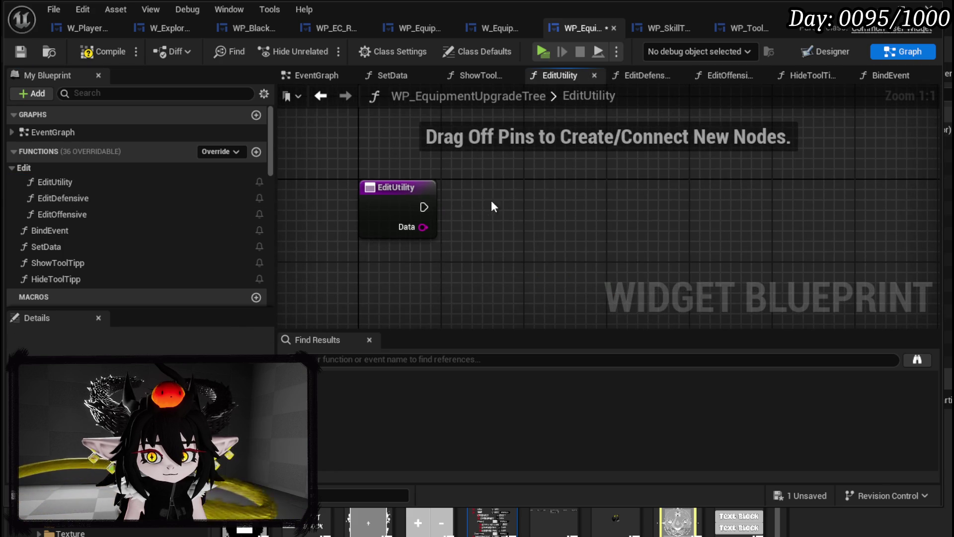
key(ctrl+v)
drag(509, 228, 506, 228)
key(q)
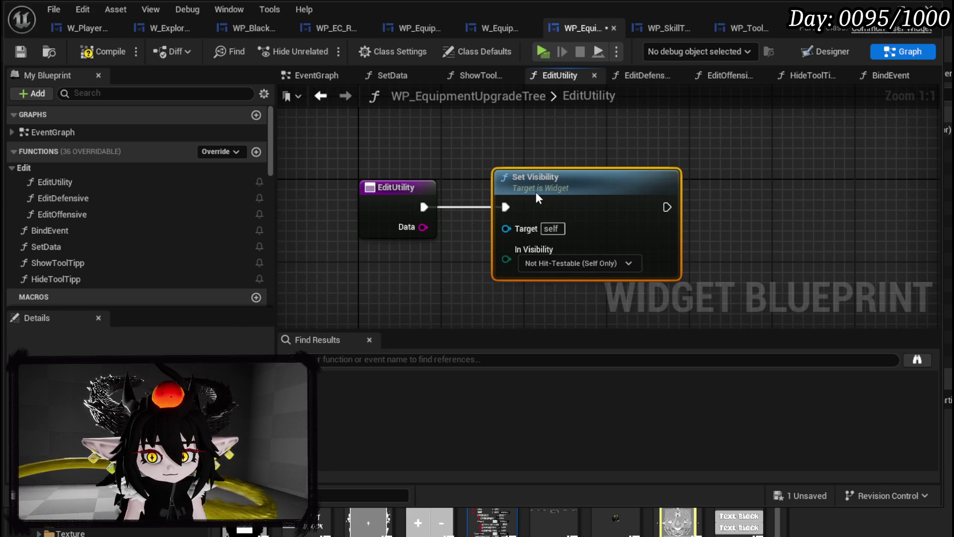
scroll(121, 228, down, 10)
scroll(115, 229, down, 3)
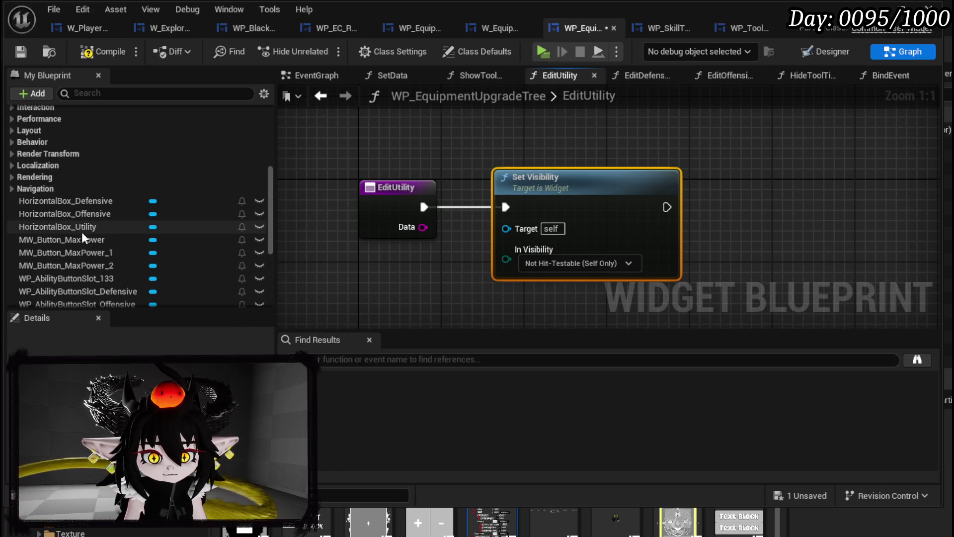
Wire a HorizontalBox_Utility getter into its target, compile, save and close the editor.
drag(82, 223, 275, 166)
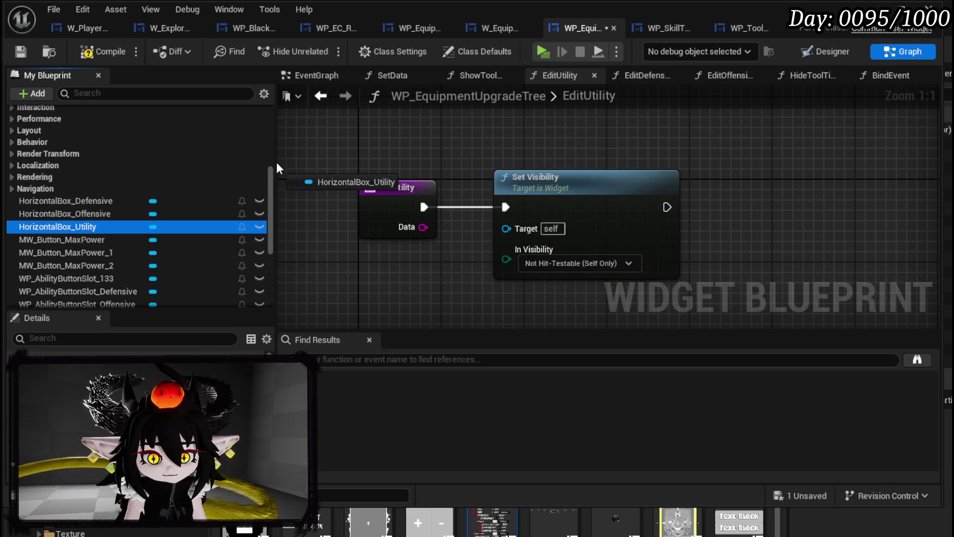
drag(367, 133, 374, 149)
click(408, 160)
mouse_move(452, 139)
mouse_down()
mouse_move(485, 154)
mouse_move(506, 227)
mouse_up()
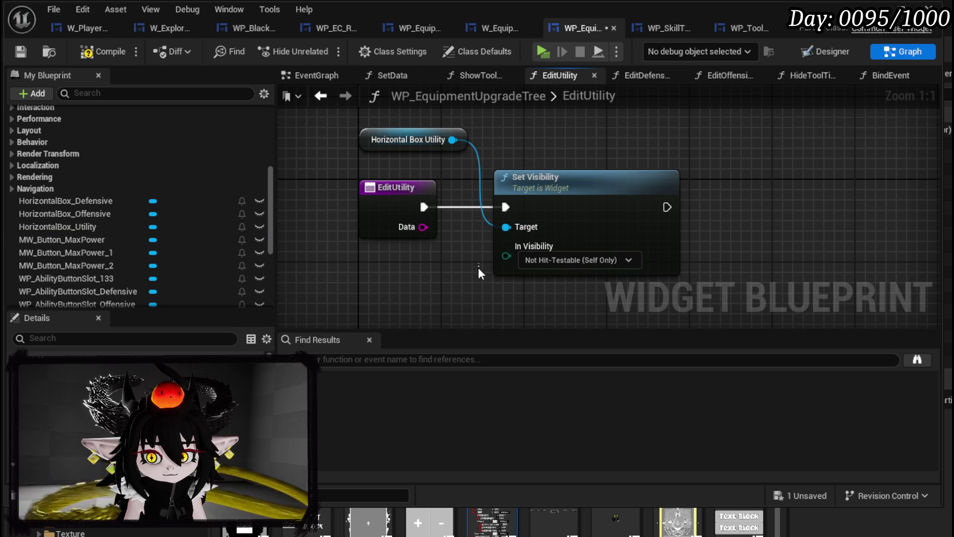
click(25, 50)
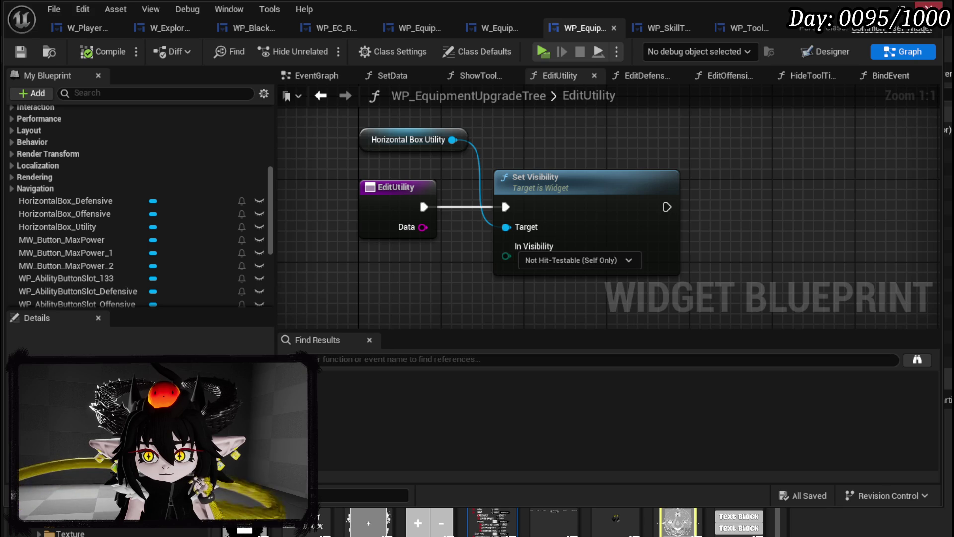
click(927, 5)
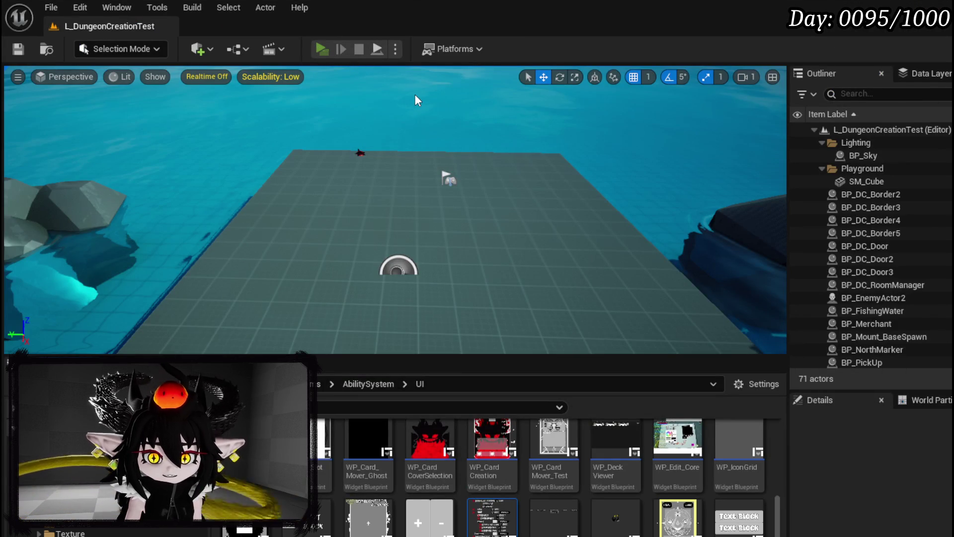
Play the game and pick the iron helmet on the menu's Upgrade Gear page.
key(alt+p)
key(Tab)
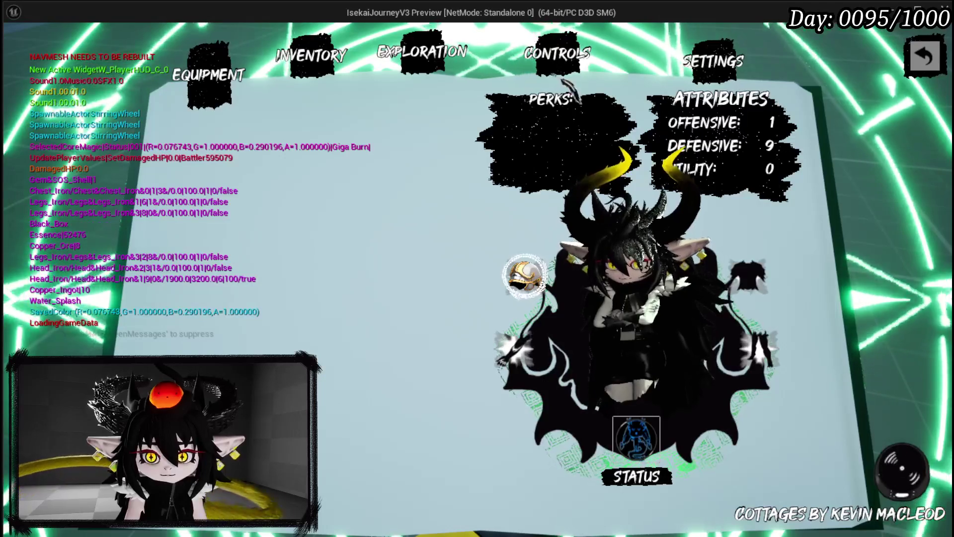
click(419, 69)
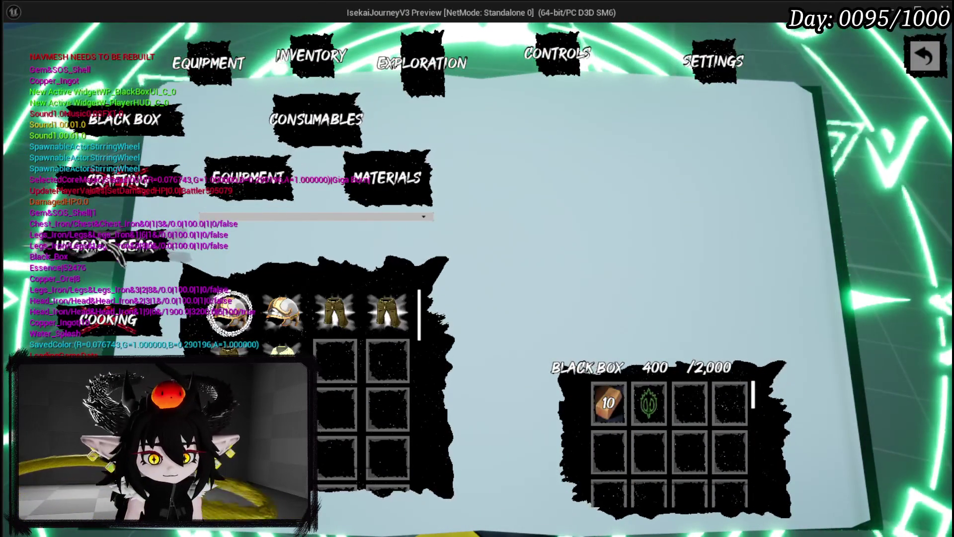
click(107, 243)
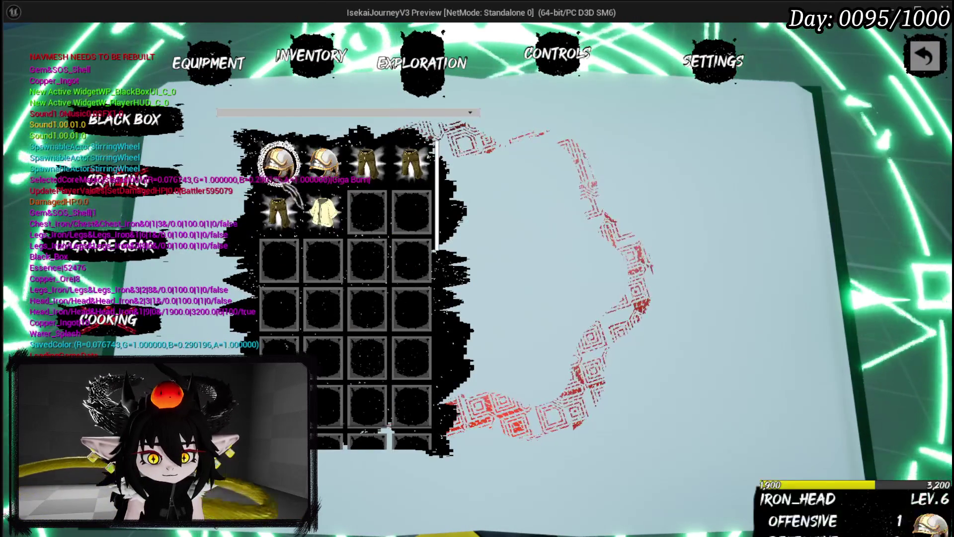
click(279, 169)
Expand the Utility row showing ADD and POINTS: 0, then stop the preview and save all.
mouse_move(265, 126)
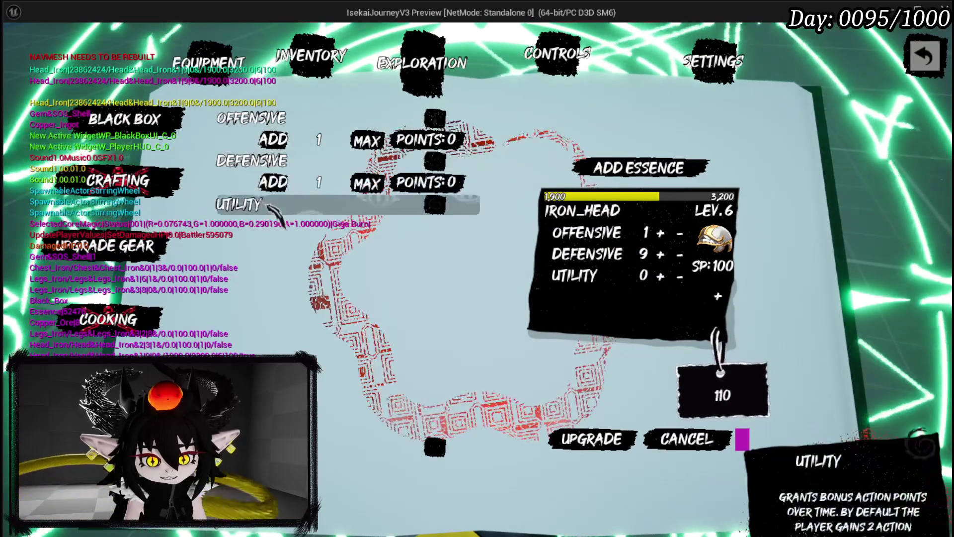
click(268, 205)
mouse_move(459, 127)
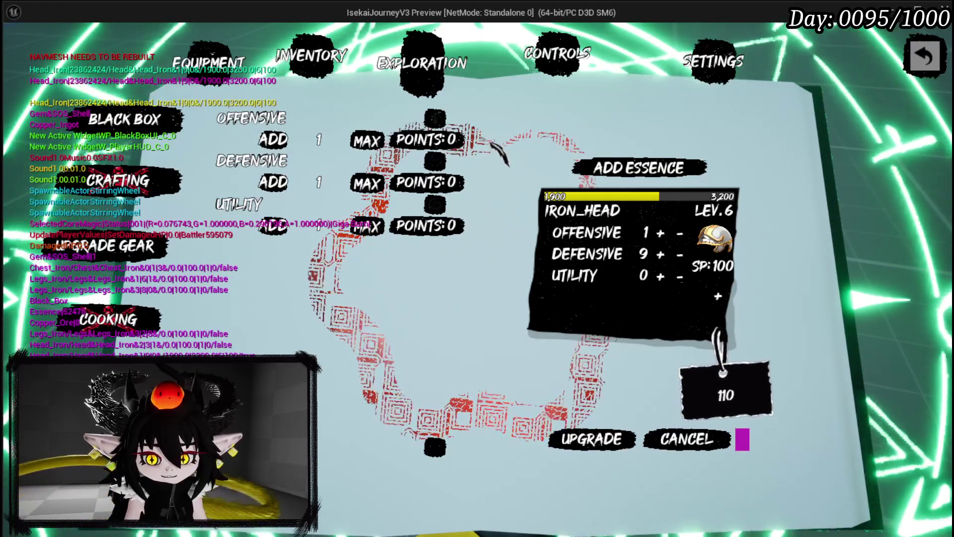
mouse_move(321, 116)
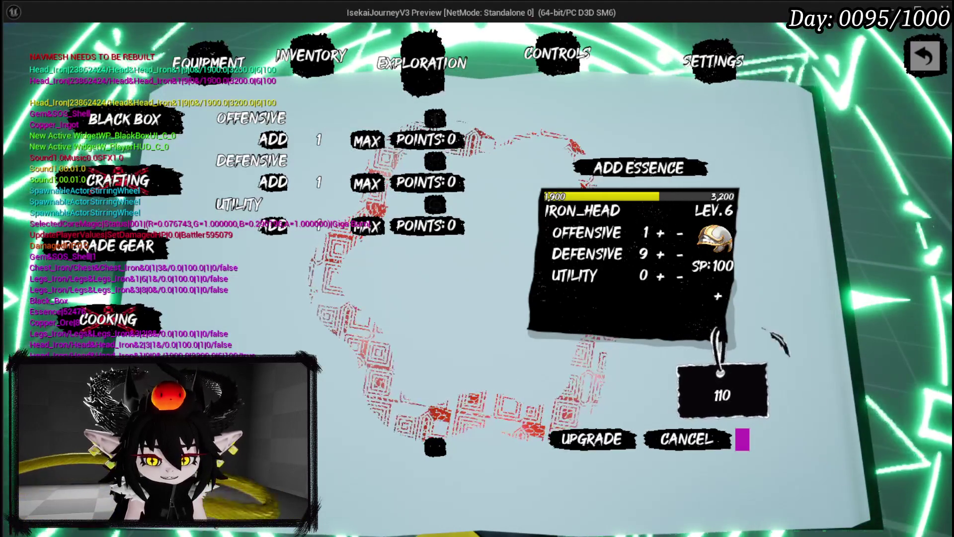
key(Escape)
click(17, 50)
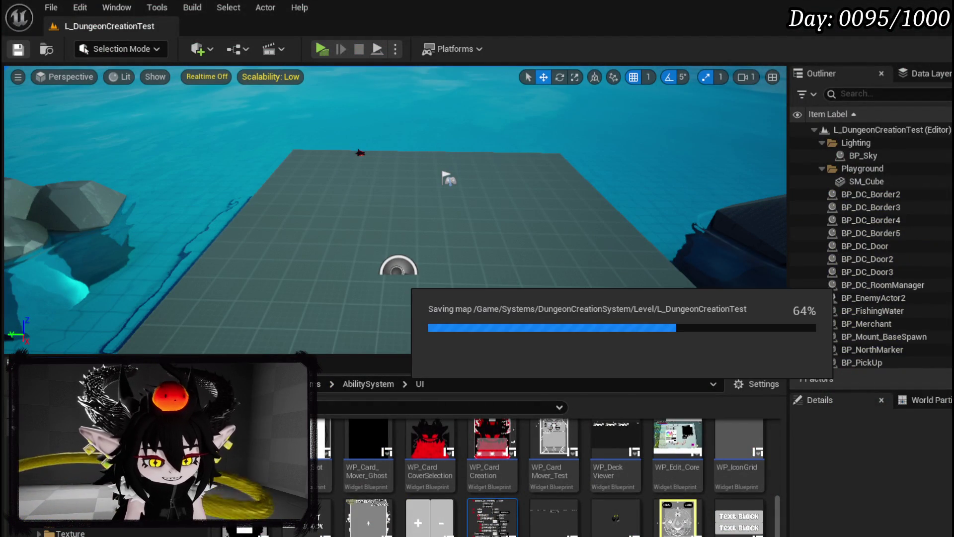
Return to the blueprint editor and show the W_EquipmentUpgrade blueprint.
key(alt+Tab)
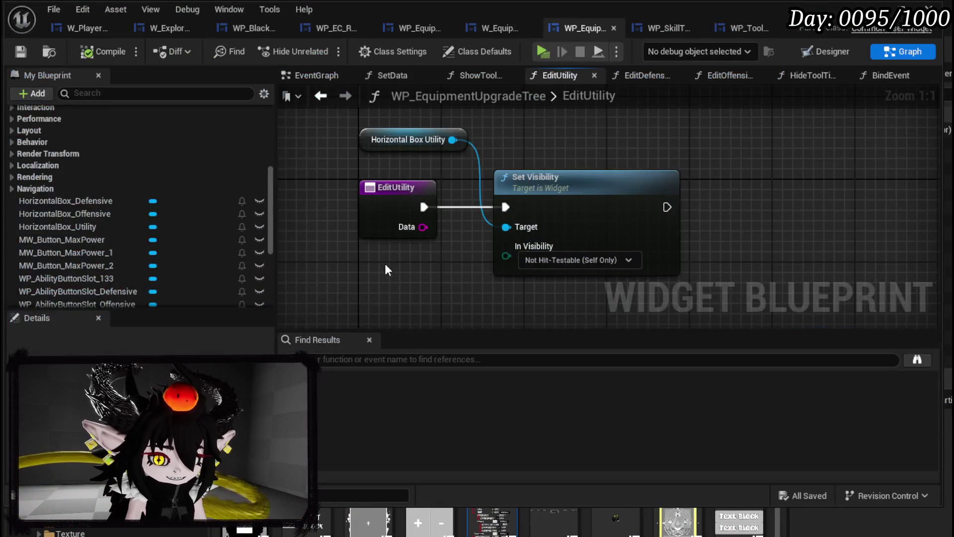
click(497, 28)
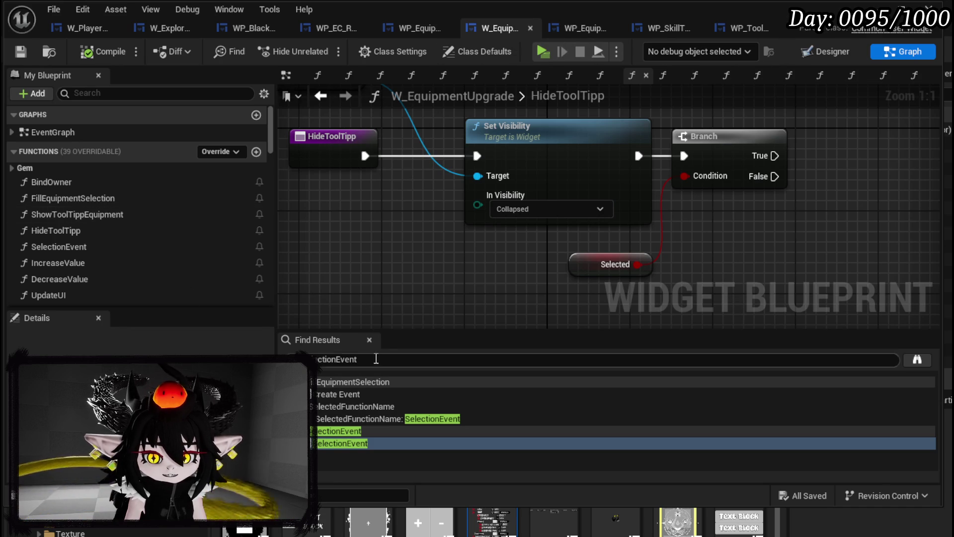
Search Find Results for 'Position' and go to ShowToolTippGem's Set Position usage.
text(Po)
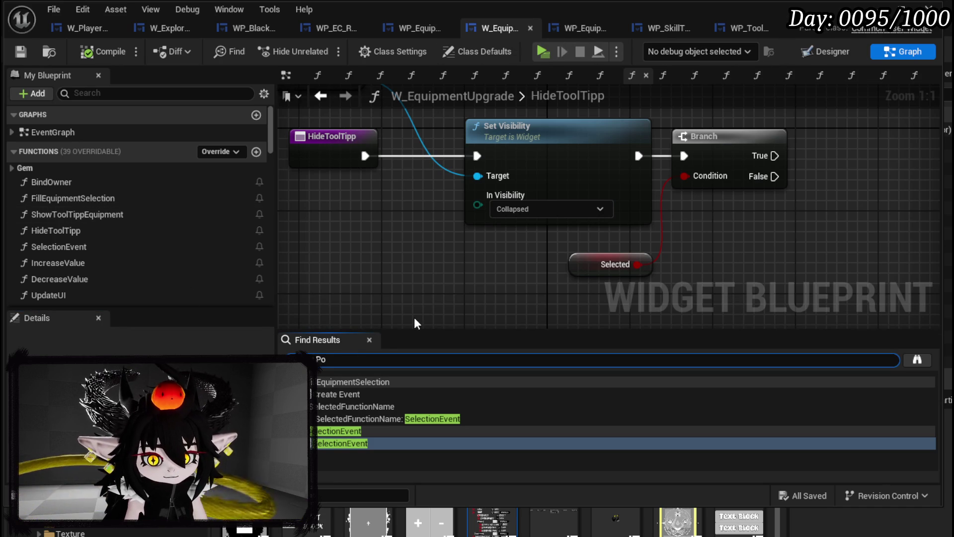
text(sition)
key(Return)
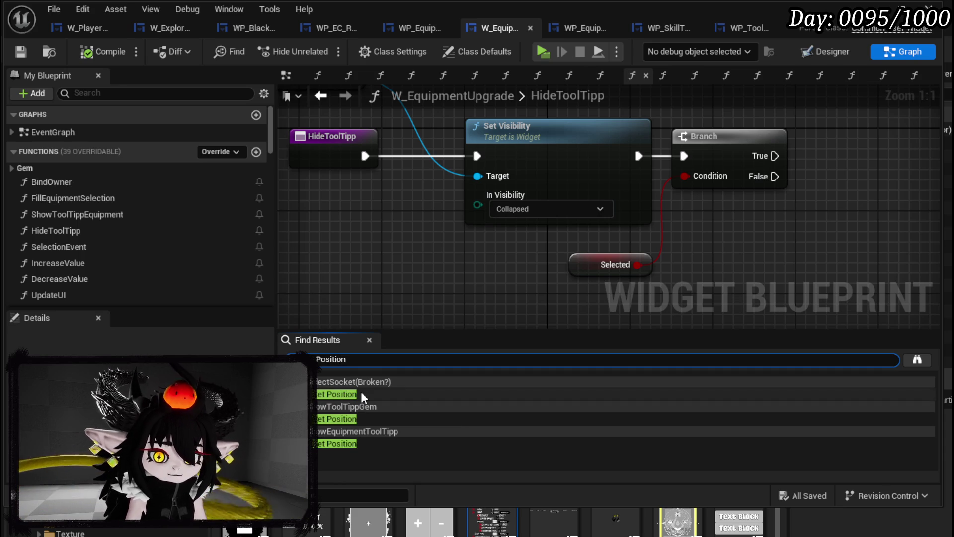
click(359, 394)
mouse_move(905, 235)
mouse_down()
mouse_move(953, 295)
mouse_move(910, 284)
mouse_move(953, 262)
mouse_move(587, 268)
mouse_move(666, 263)
mouse_up()
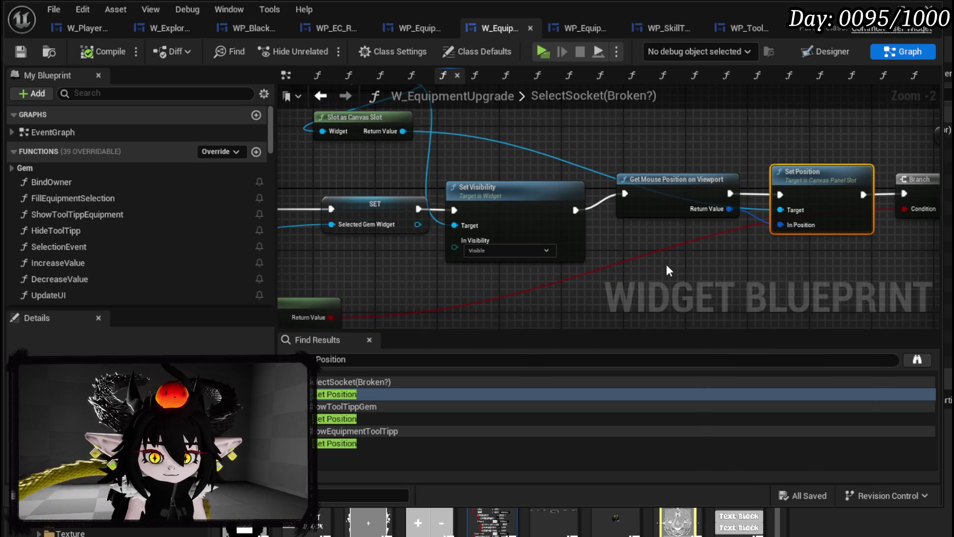
click(366, 418)
scroll(457, 214, down, 3)
scroll(515, 282, up, 3)
scroll(515, 282, down, 3)
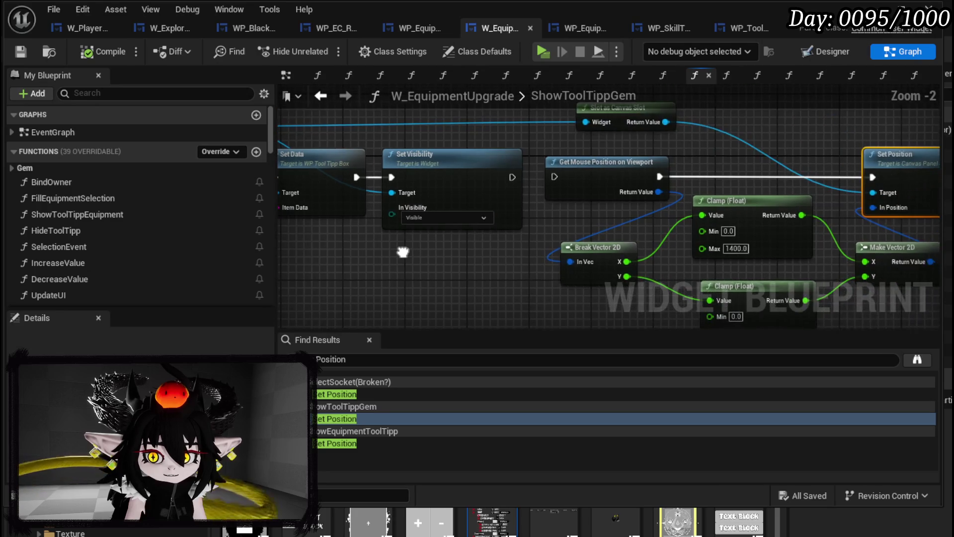
Delete ShowToolTippGem's clamp and Set Position nodes and compile.
drag(511, 299, 729, 146)
key(Delete)
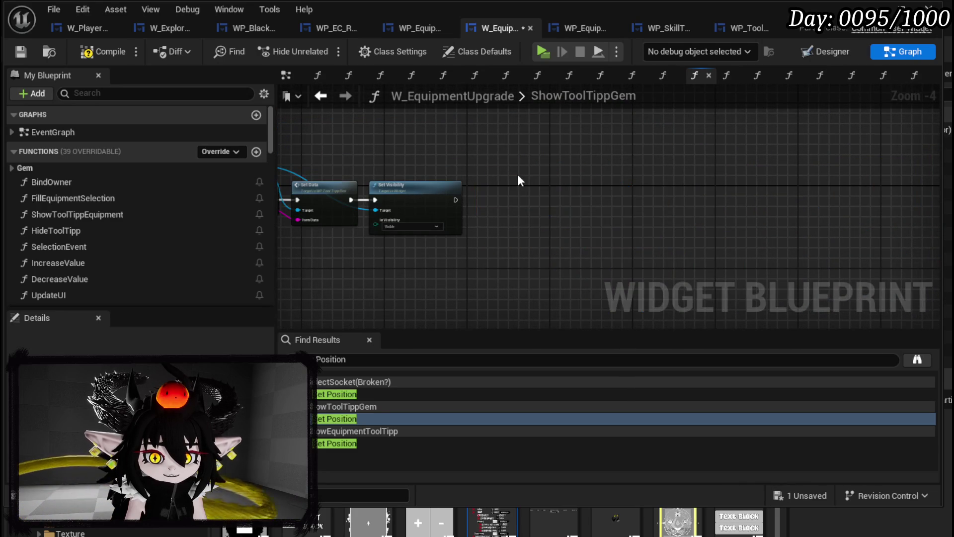
drag(517, 174, 689, 174)
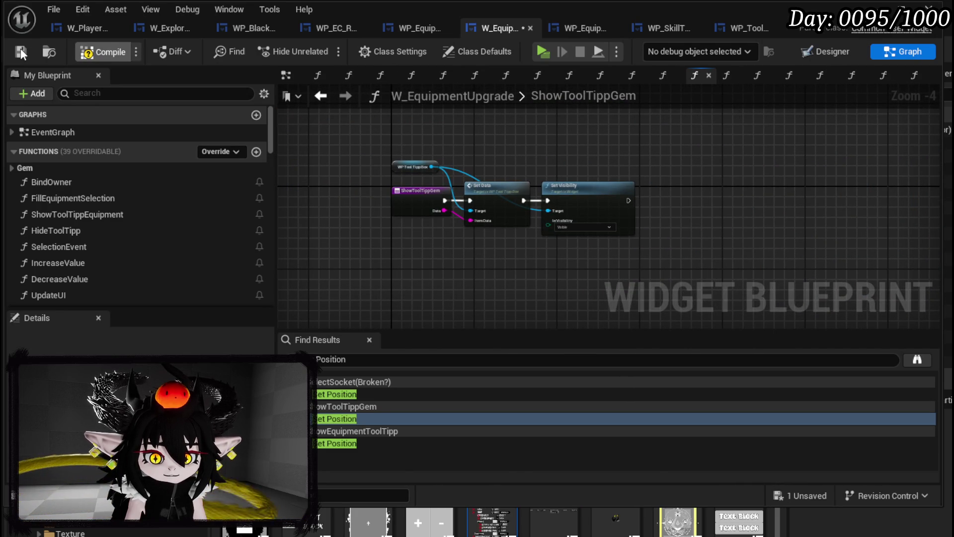
click(20, 48)
double_click(346, 443)
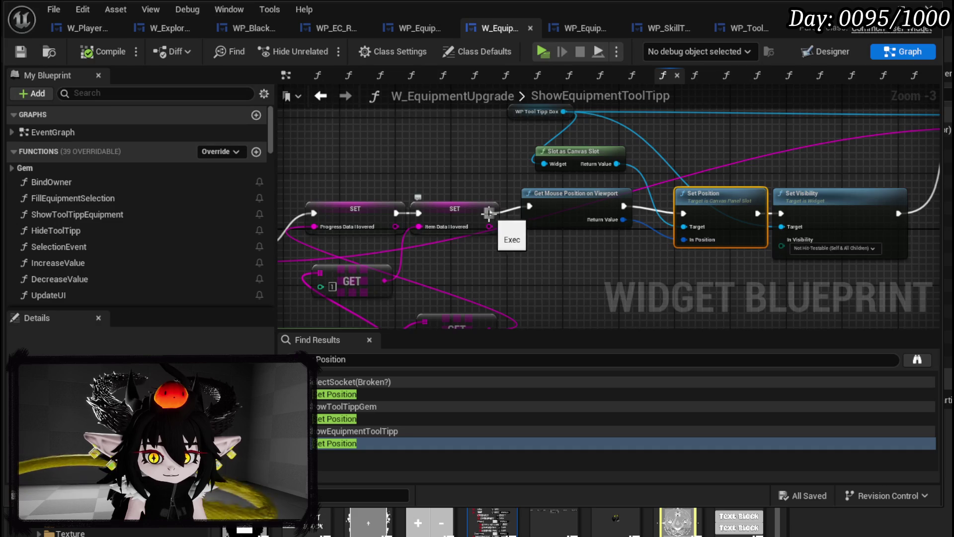
Route SET's exec into Set Visibility and delete Get Mouse Position and Set Position.
drag(419, 208, 708, 205)
mouse_move(437, 253)
mouse_down()
mouse_move(610, 132)
mouse_move(522, 169)
mouse_move(590, 154)
mouse_up()
key(Delete)
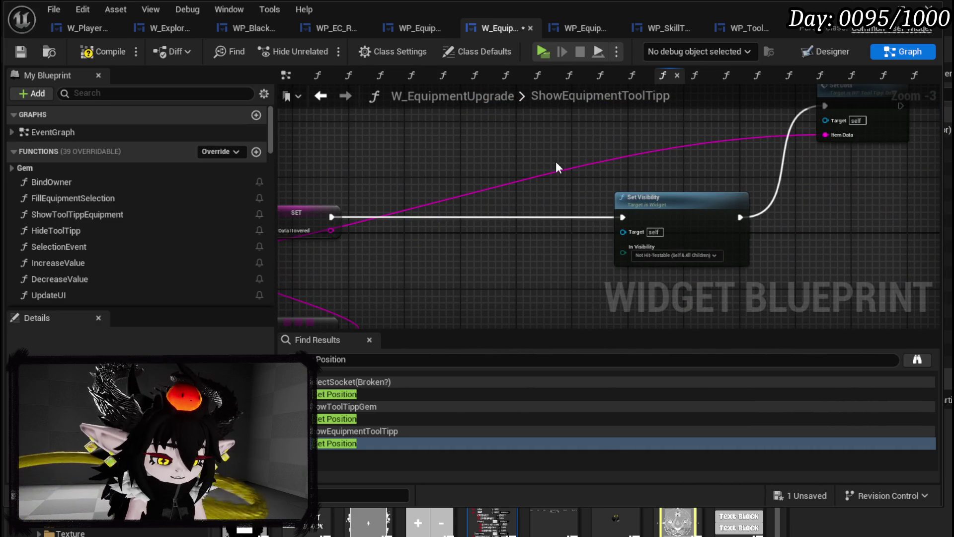
key(ctrl+z)
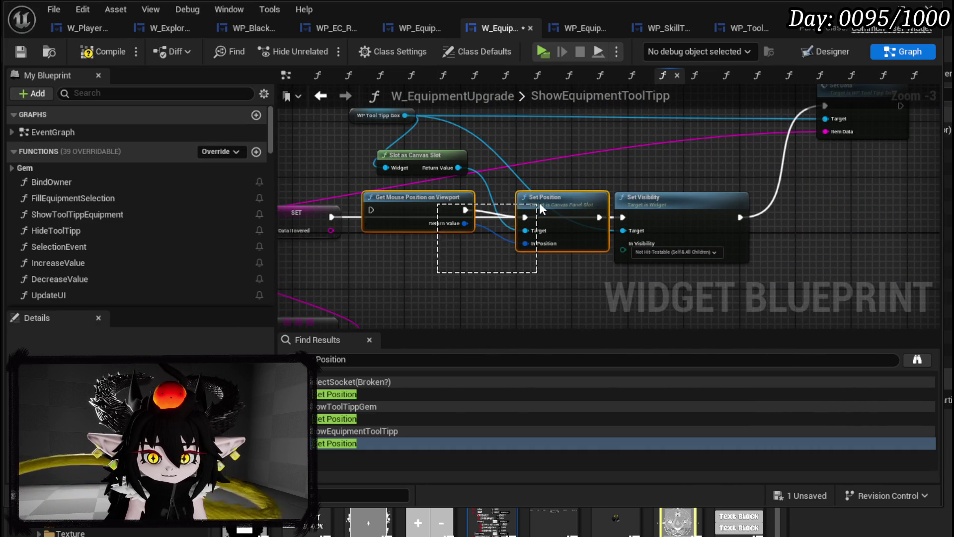
drag(540, 208, 544, 201)
key(Delete)
Line up Set Visibility and Set Data beside SET and compile.
drag(422, 188, 434, 161)
drag(669, 214, 441, 217)
drag(876, 122, 603, 241)
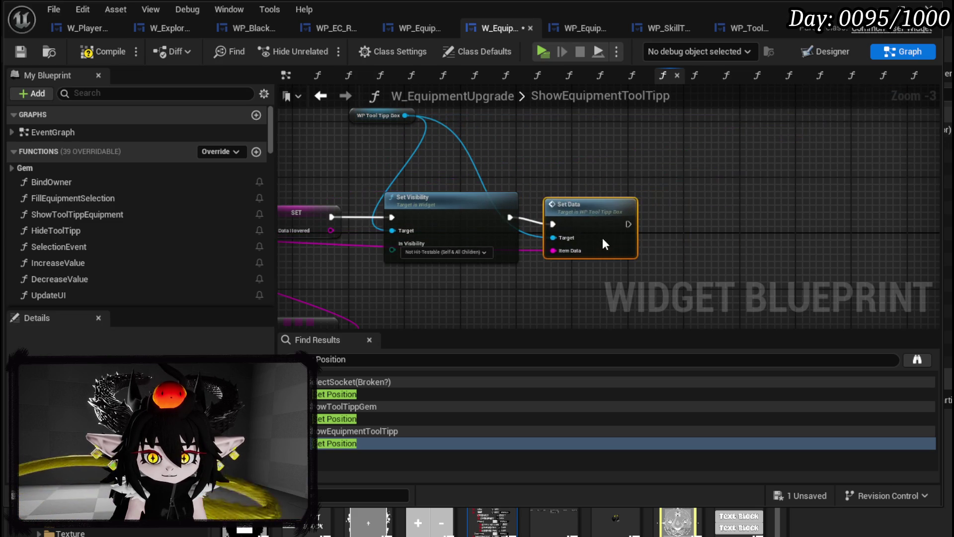
click(18, 52)
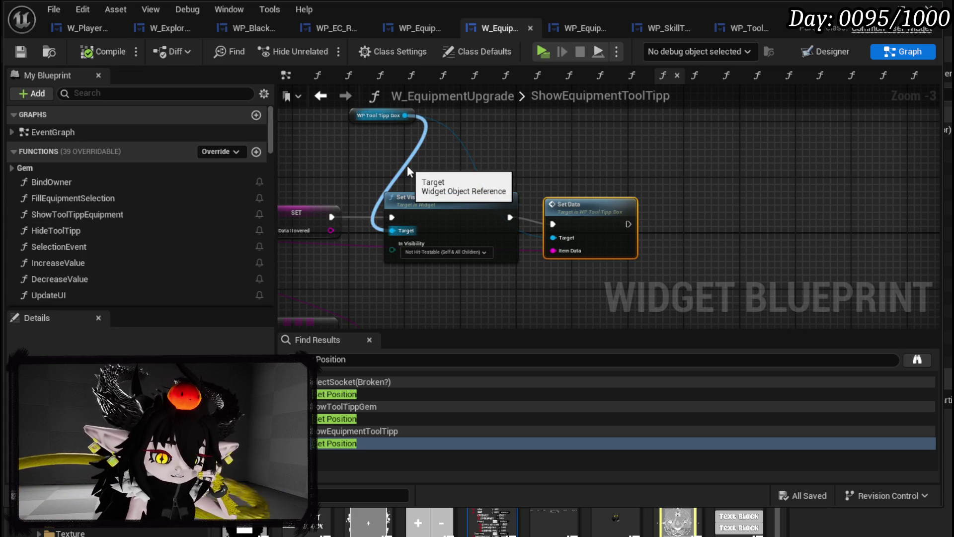
Open BindOwner, then the SelectionEvent function graph.
double_click(52, 184)
scroll(437, 203, down, 2)
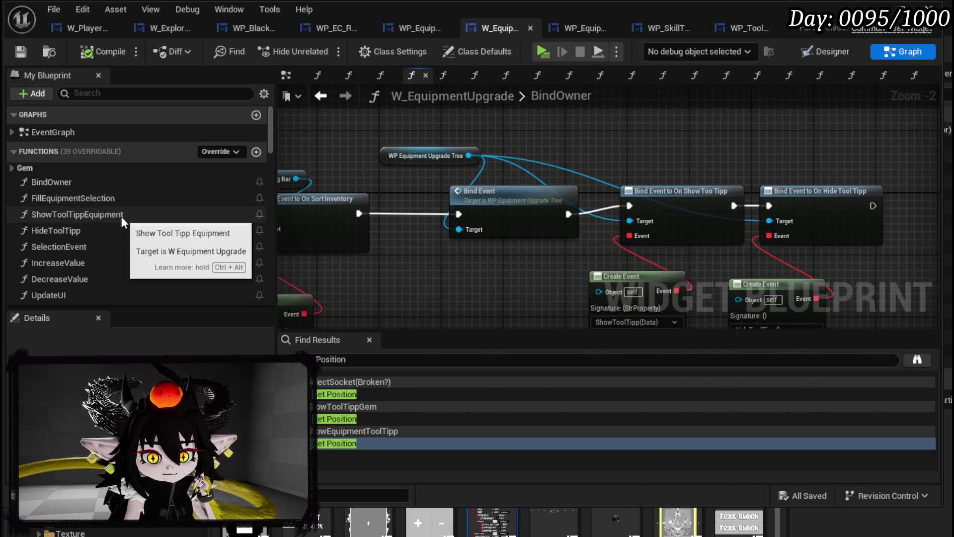
scroll(119, 216, down, 2)
scroll(103, 253, down, 3)
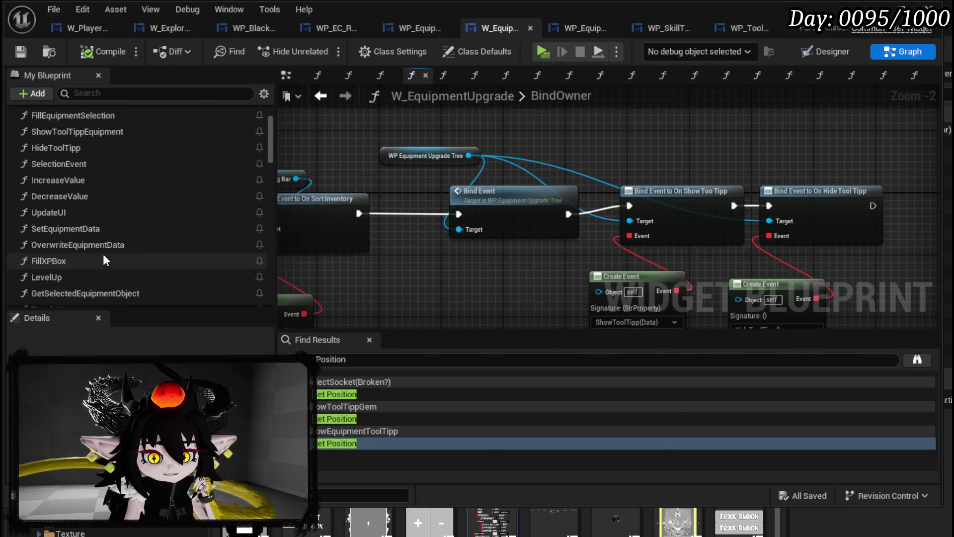
scroll(104, 249, up, 2)
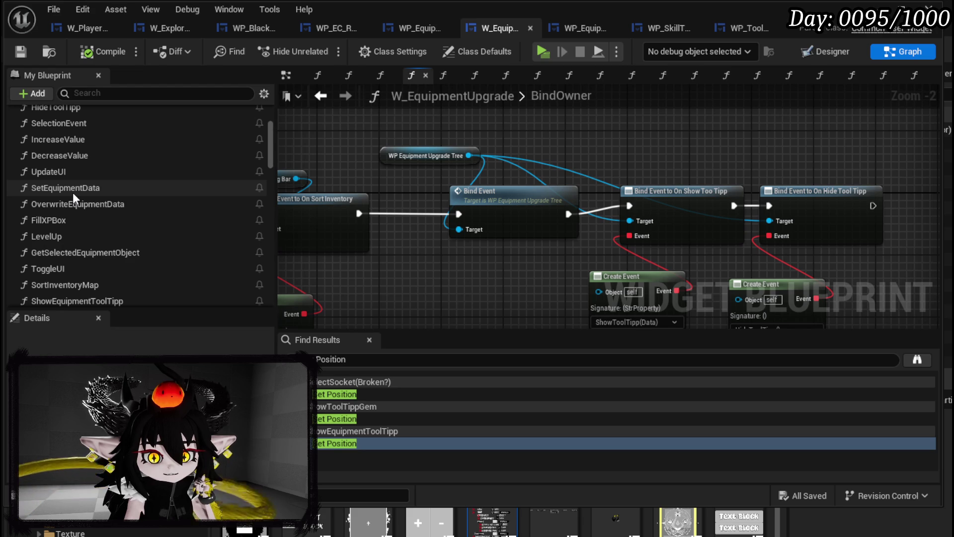
scroll(72, 192, up, 1)
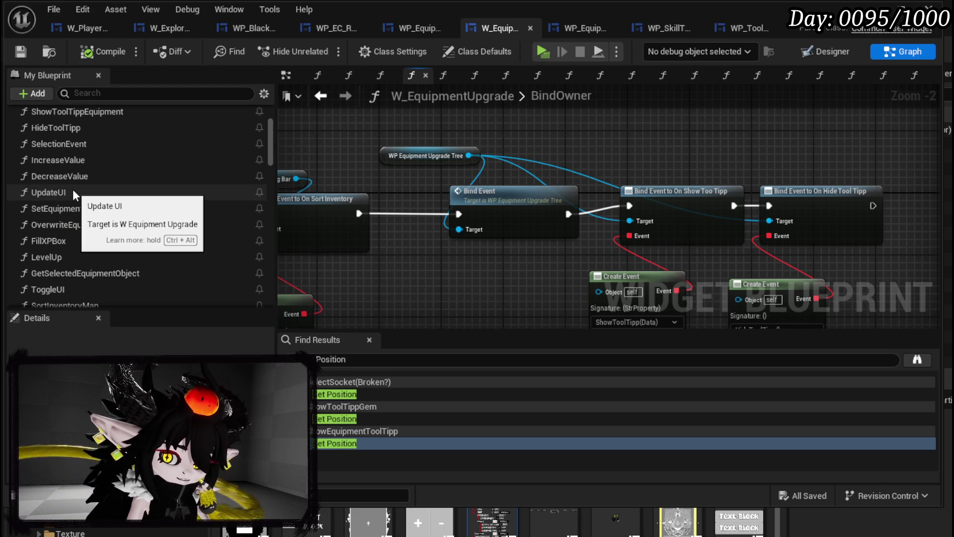
double_click(71, 145)
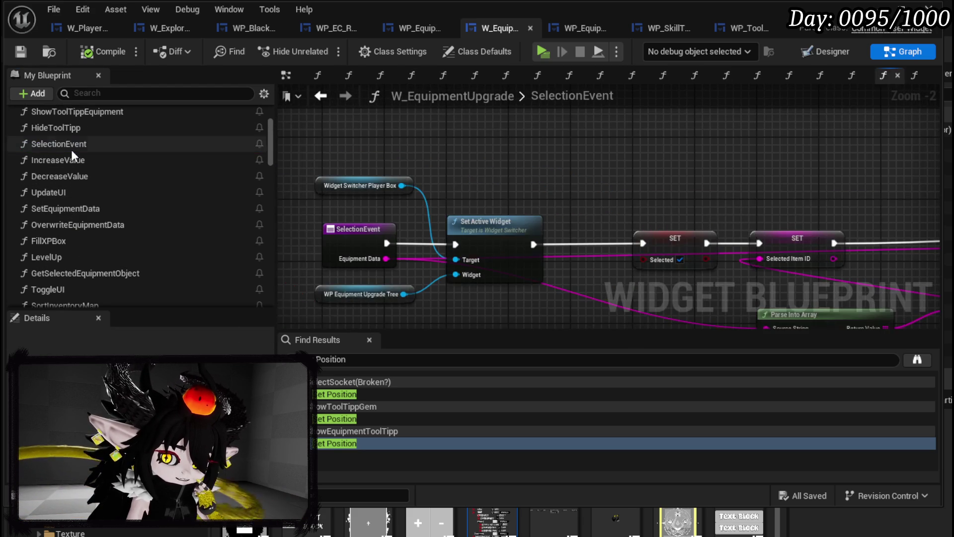
Place the W Equipment Tool Tipp getter above the Set Selected node.
mouse_move(717, 210)
mouse_down()
mouse_move(398, 149)
mouse_move(375, 219)
mouse_move(485, 277)
mouse_move(607, 197)
mouse_move(578, 208)
mouse_move(641, 239)
mouse_move(290, 274)
mouse_up()
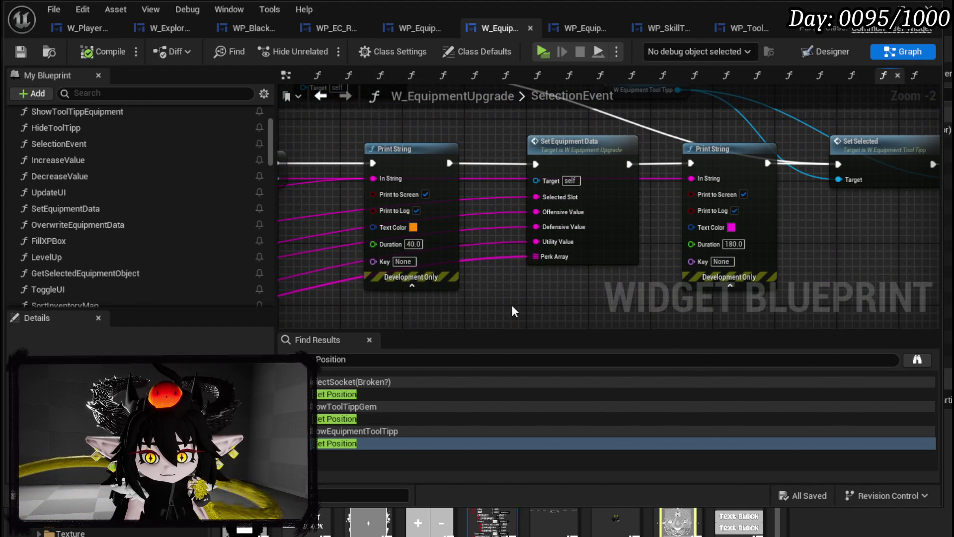
drag(614, 141, 615, 137)
drag(695, 125, 534, 182)
drag(424, 158, 618, 162)
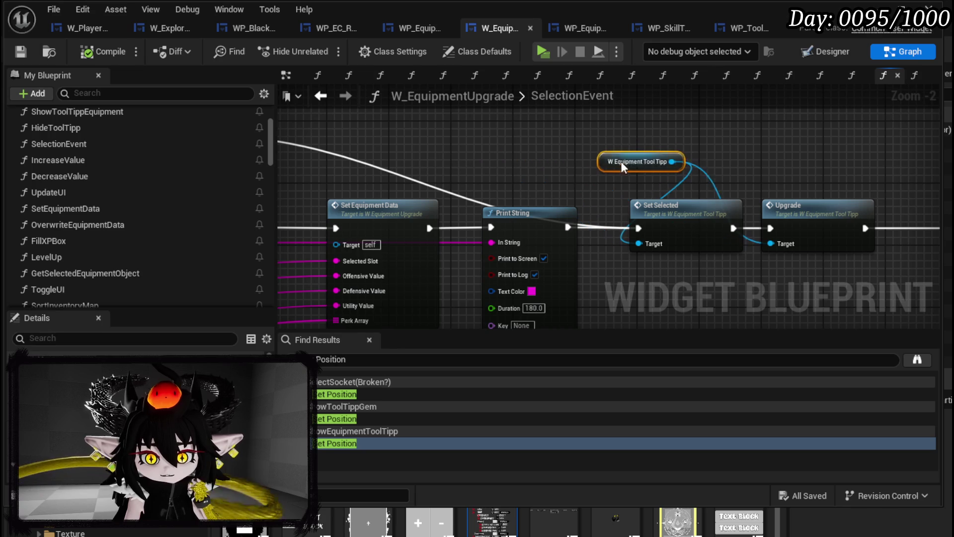
click(515, 174)
drag(514, 174, 349, 165)
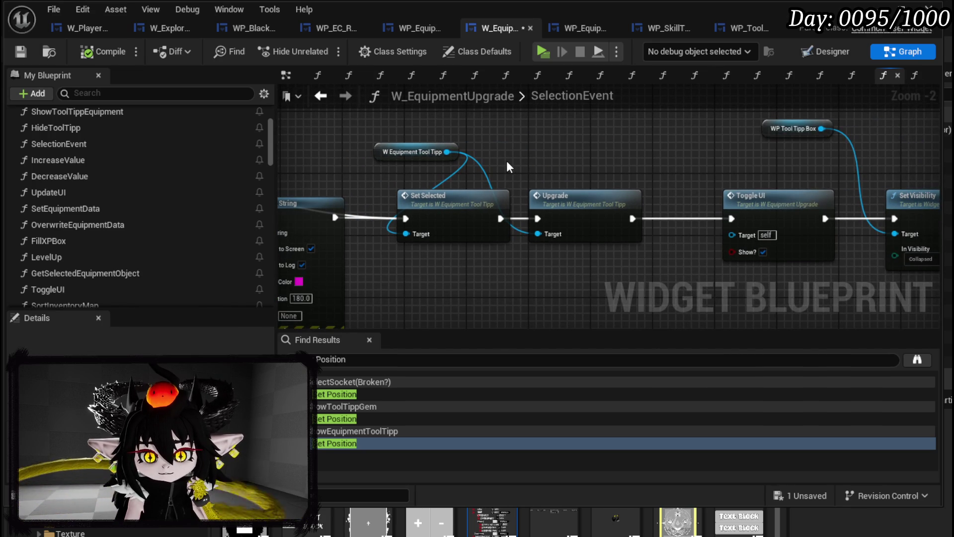
mouse_move(544, 158)
mouse_down()
mouse_move(200, 151)
mouse_move(729, 148)
mouse_up()
scroll(159, 183, down, 3)
scroll(160, 183, down, 10)
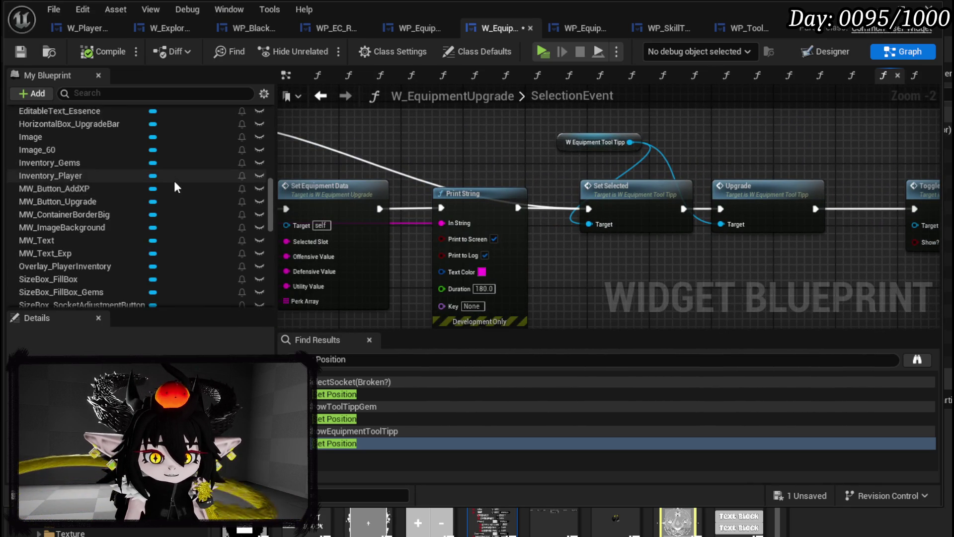
right_click(642, 302)
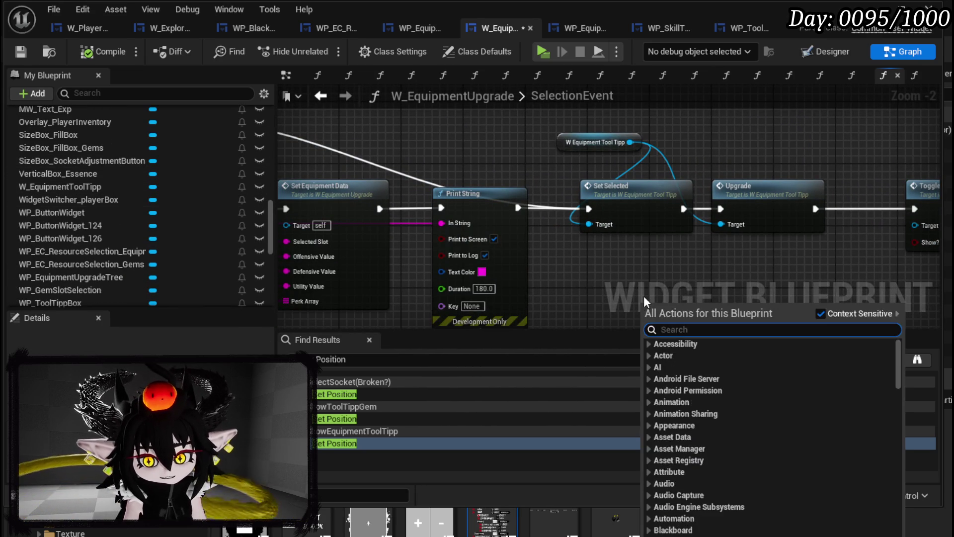
Add a WP Equipment Upgrade Tree getter below the Print String node.
text(Tree)
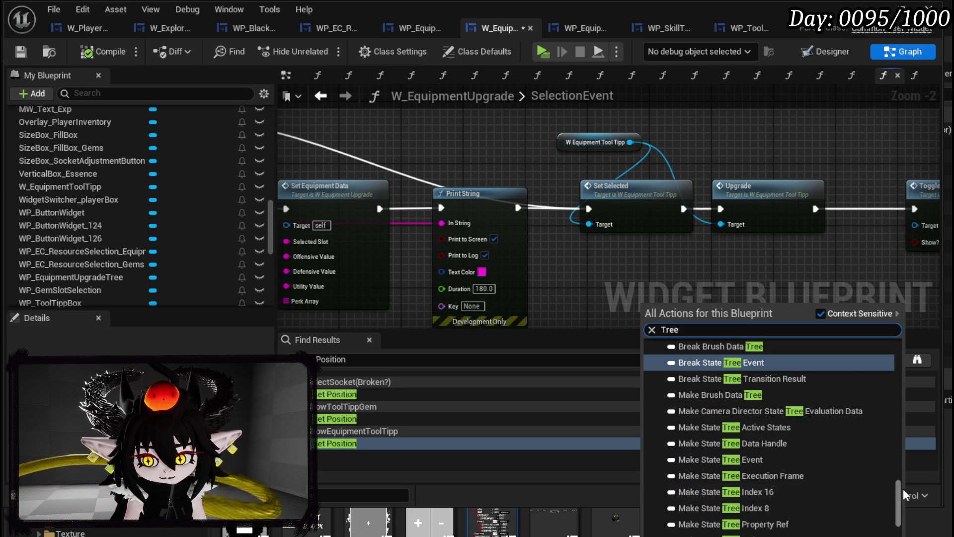
mouse_move(901, 488)
mouse_down()
mouse_move(904, 350)
mouse_move(900, 469)
mouse_move(911, 511)
mouse_move(901, 532)
mouse_up()
click(658, 357)
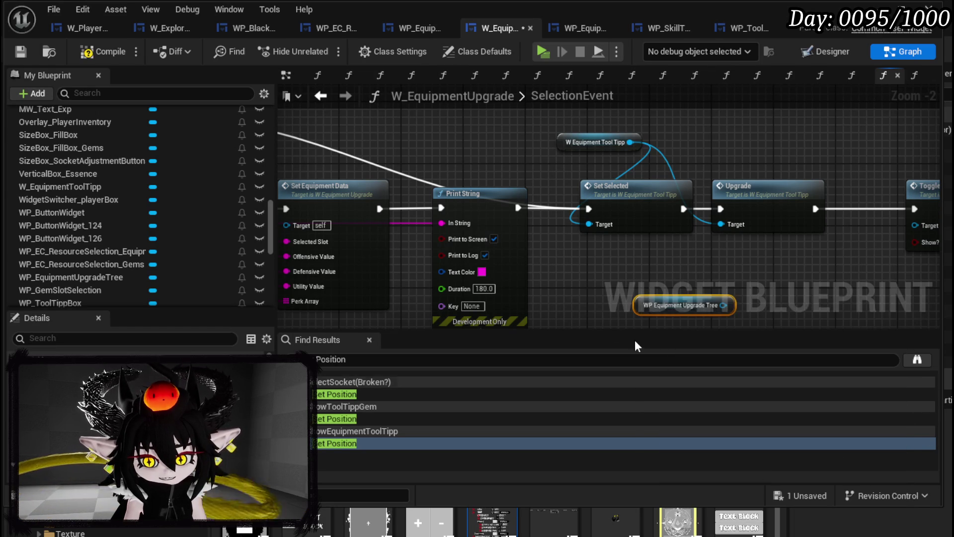
scroll(816, 264, down, 2)
drag(820, 252, 475, 298)
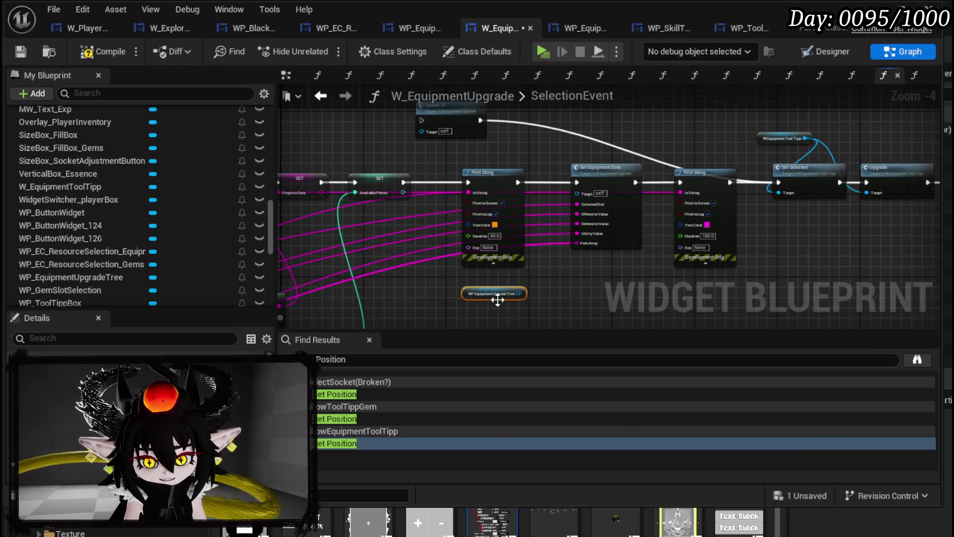
scroll(475, 298, up, 5)
Call Set Data on the upgrade tree getter and open its SetData function.
drag(451, 209, 528, 235)
key(Escape)
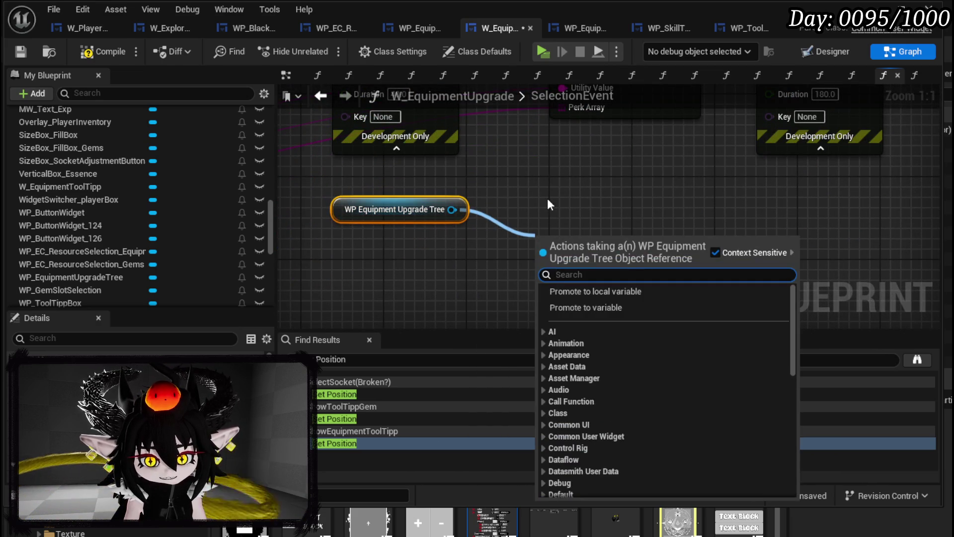
key(Escape)
drag(451, 209, 558, 222)
text(Set Data)
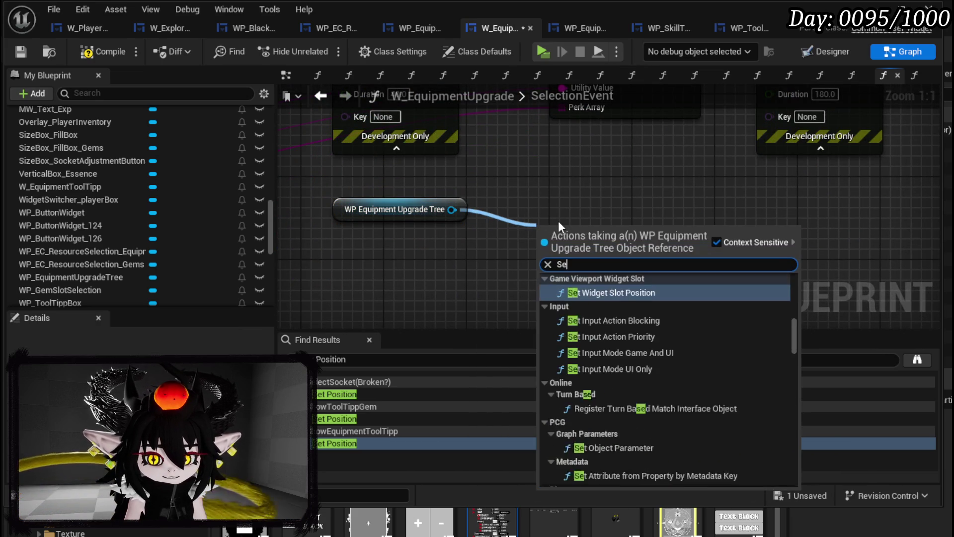
click(581, 311)
drag(591, 269, 563, 223)
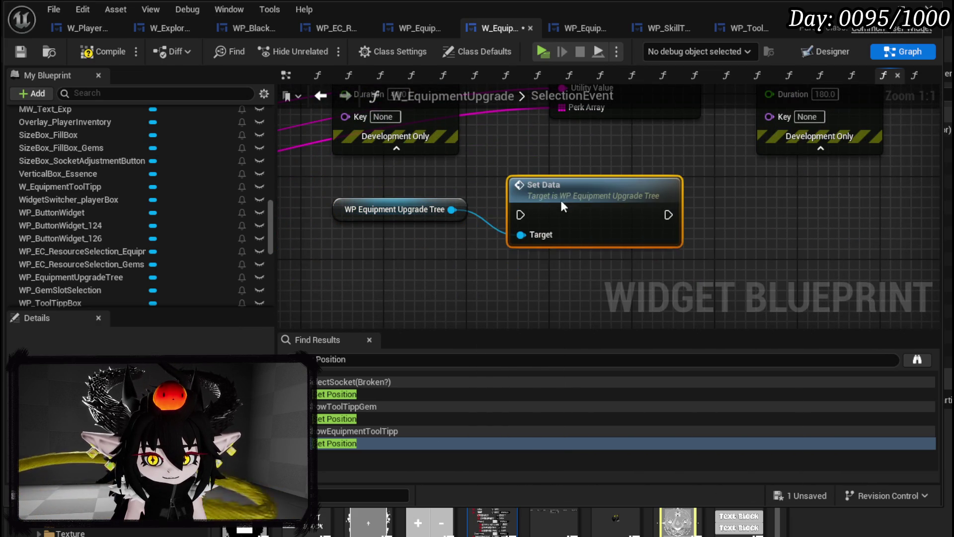
double_click(588, 201)
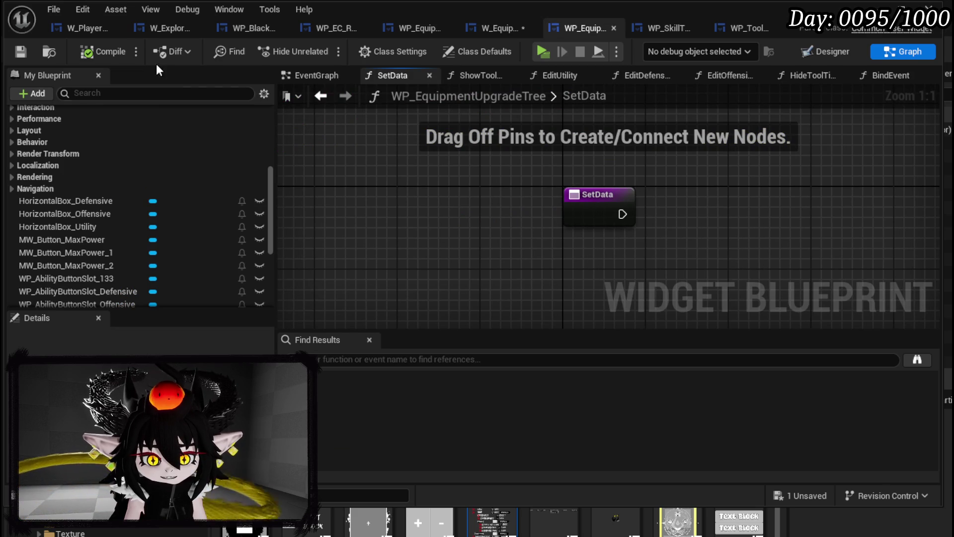
Give SetData an input named Data and drop in a WP_AbilityButtonSlot_Utility getter.
scroll(491, 174, down, 2)
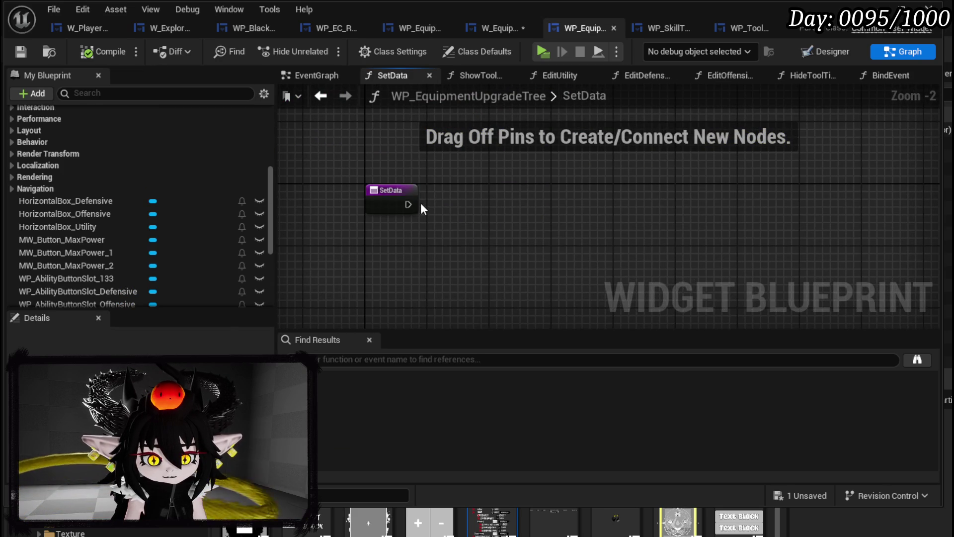
click(415, 202)
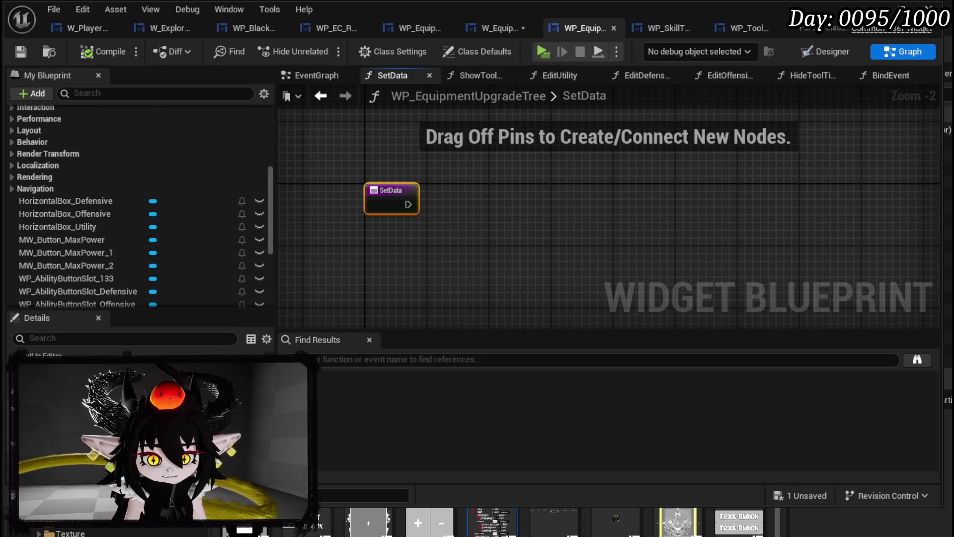
click(214, 454)
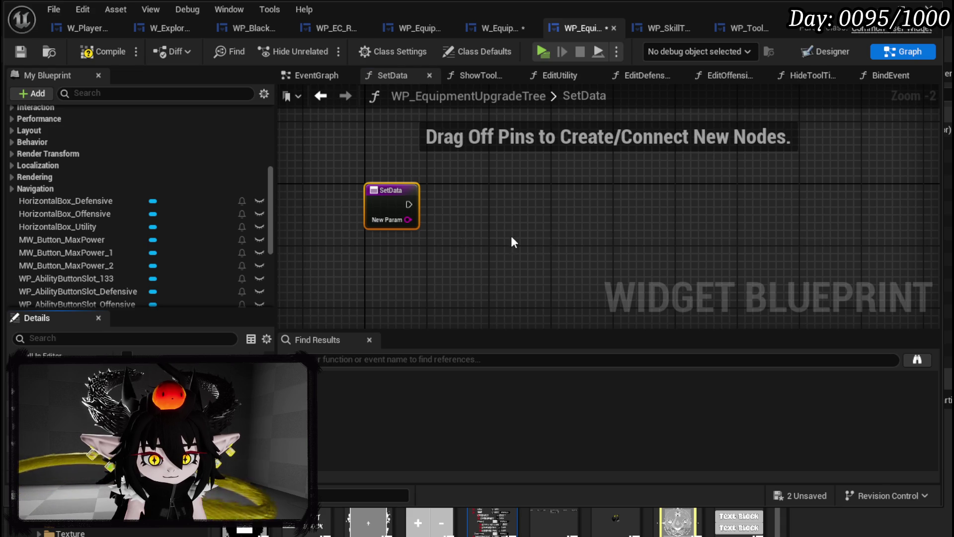
text(Data)
key(Return)
scroll(208, 250, down, 4)
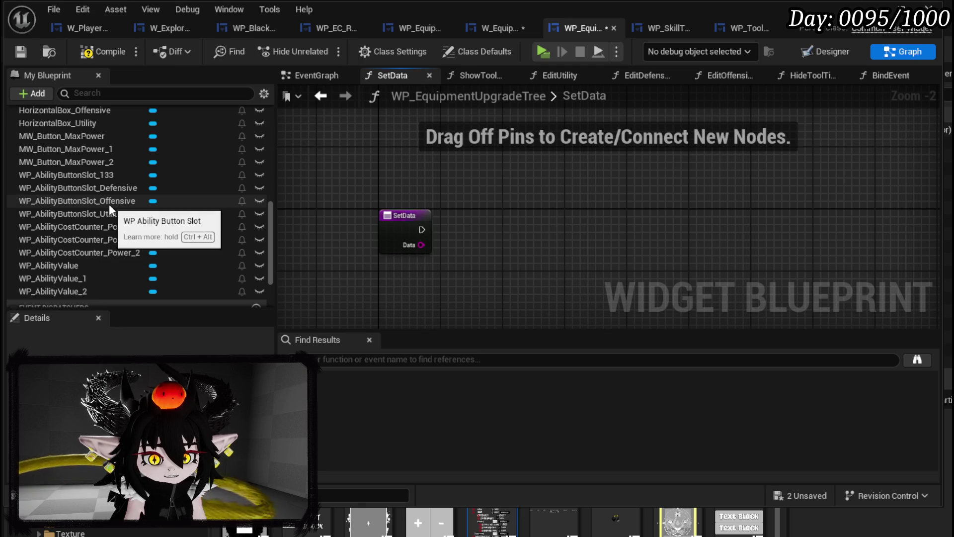
drag(119, 213, 367, 159)
Add getters for the Offensive, Defensive and Utility ability button slots and spread them out.
click(406, 185)
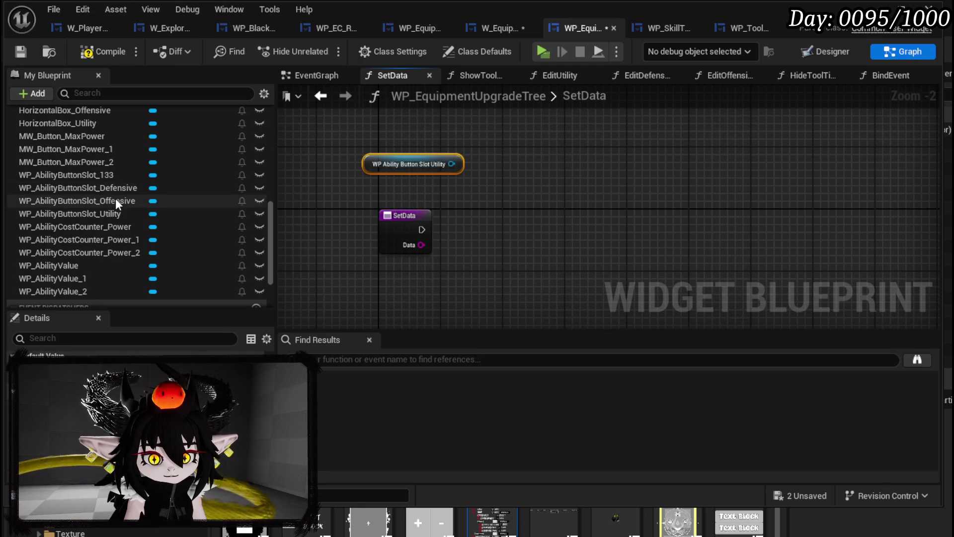
mouse_move(111, 188)
mouse_down()
mouse_move(332, 126)
mouse_move(365, 135)
mouse_move(183, 198)
mouse_move(241, 167)
mouse_move(386, 128)
mouse_up()
mouse_move(74, 187)
mouse_down()
mouse_move(356, 123)
mouse_move(367, 139)
mouse_move(373, 128)
mouse_up()
mouse_move(132, 208)
mouse_down()
mouse_move(527, 167)
mouse_move(535, 141)
mouse_up()
click(546, 193)
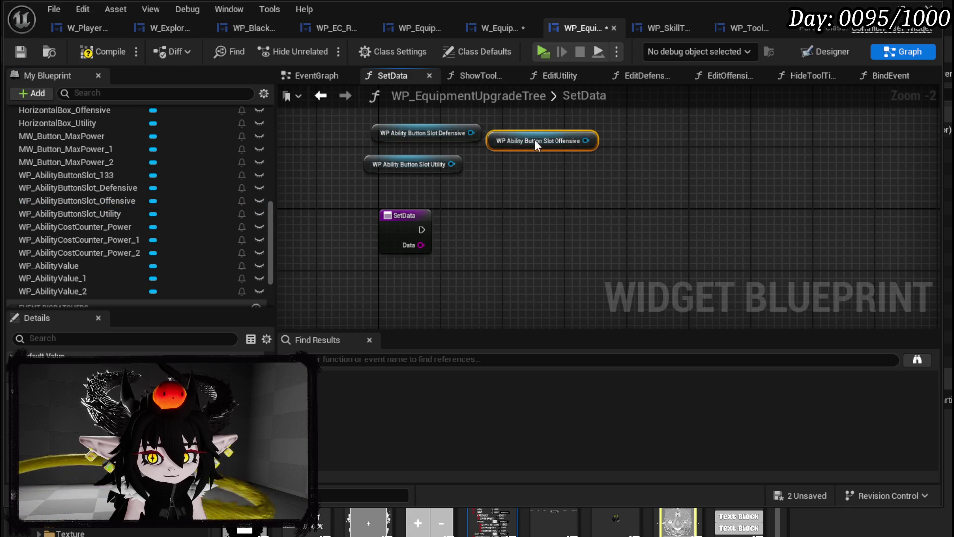
mouse_move(472, 179)
mouse_down()
mouse_move(392, 163)
mouse_move(380, 127)
mouse_move(656, 155)
mouse_move(631, 139)
mouse_up()
click(624, 174)
mouse_move(624, 175)
mouse_down()
mouse_move(774, 137)
mouse_move(798, 142)
mouse_up()
Add a Set Number node on the offensive slot and run SetData's execution into it.
drag(586, 140, 558, 195)
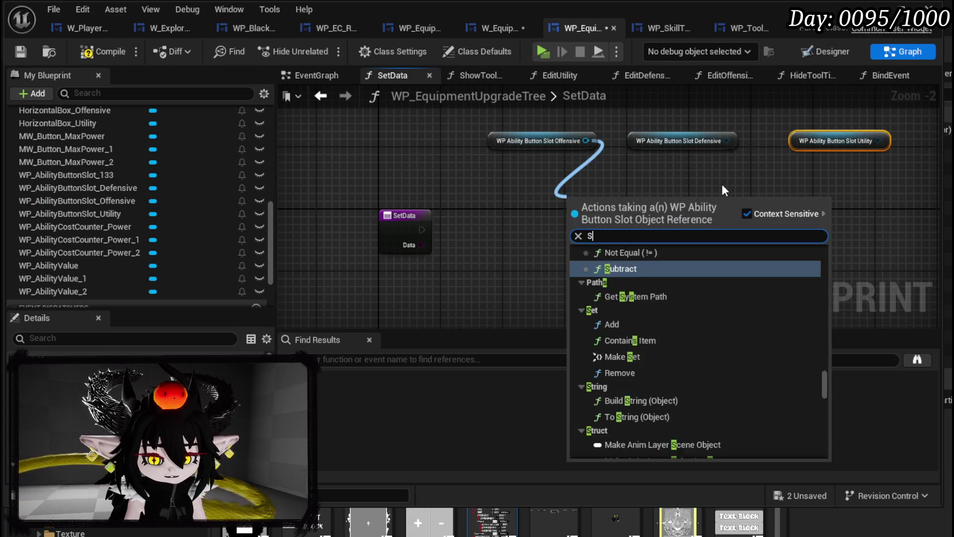
text(Set)
scroll(747, 249, up, 5)
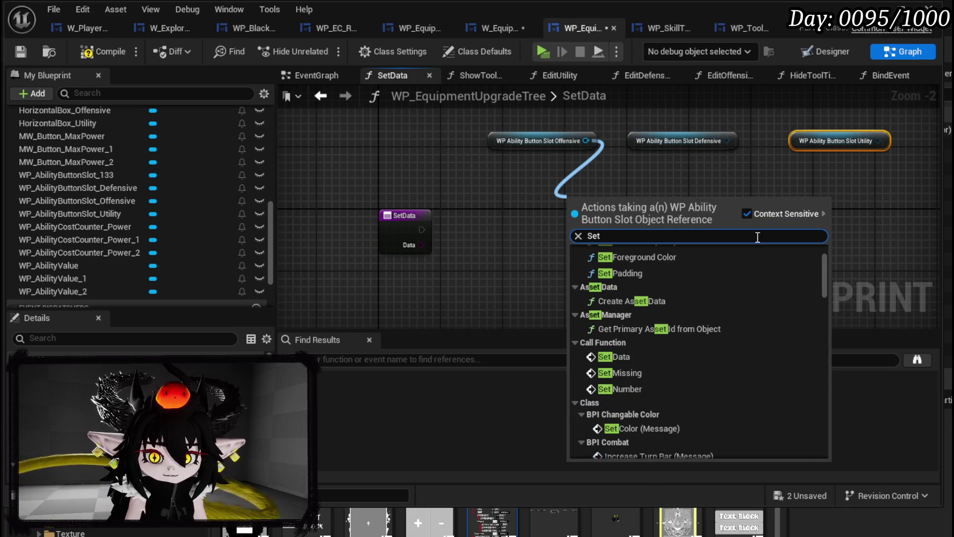
click(620, 389)
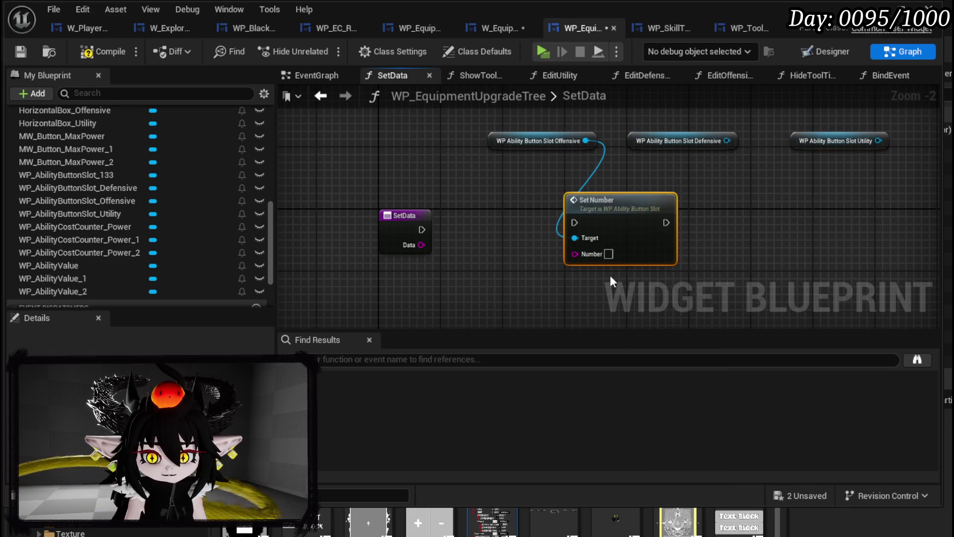
drag(605, 227, 520, 228)
mouse_move(421, 229)
mouse_down()
mouse_move(593, 221)
mouse_move(571, 214)
mouse_up()
Add Set Number nodes targeting the defensive and utility slots.
drag(613, 147, 578, 182)
text(Set)
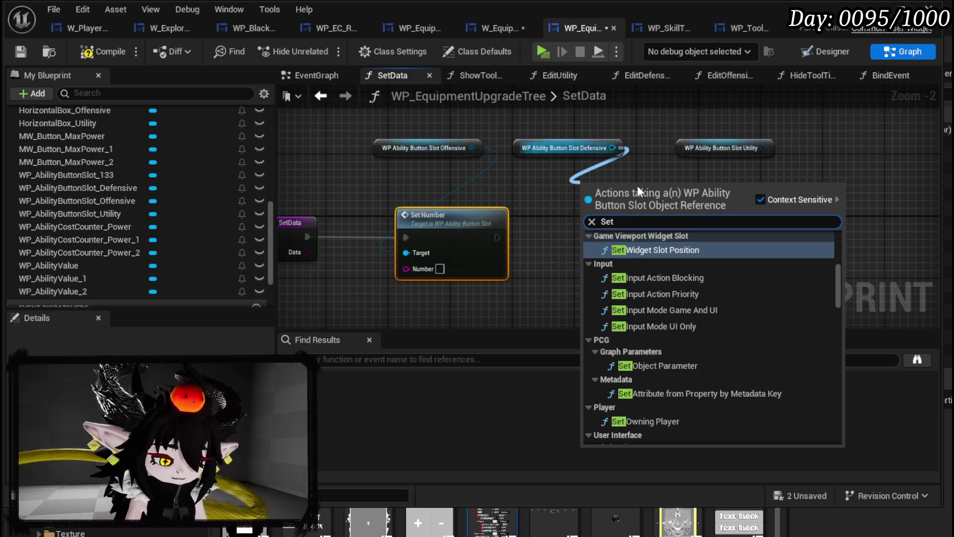
text( Number)
key(Return)
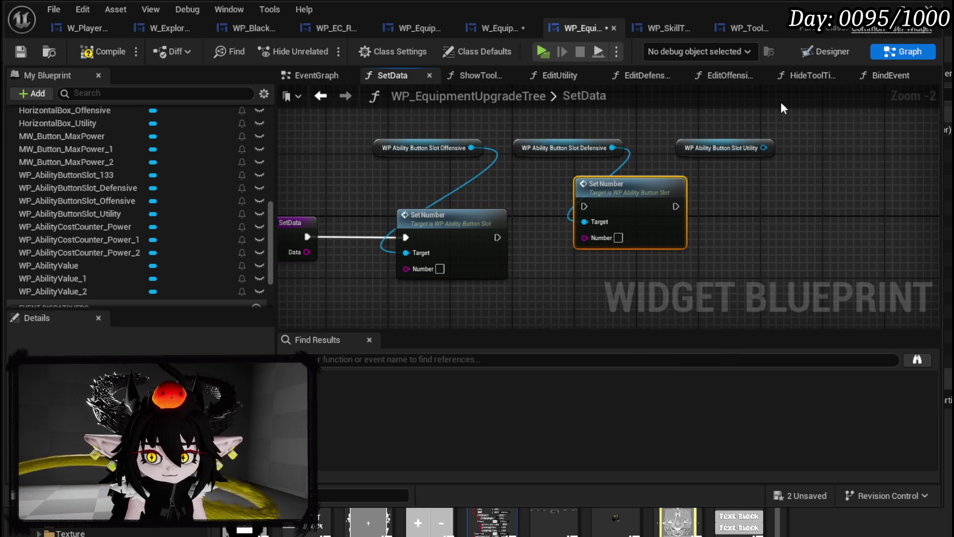
drag(771, 148, 788, 199)
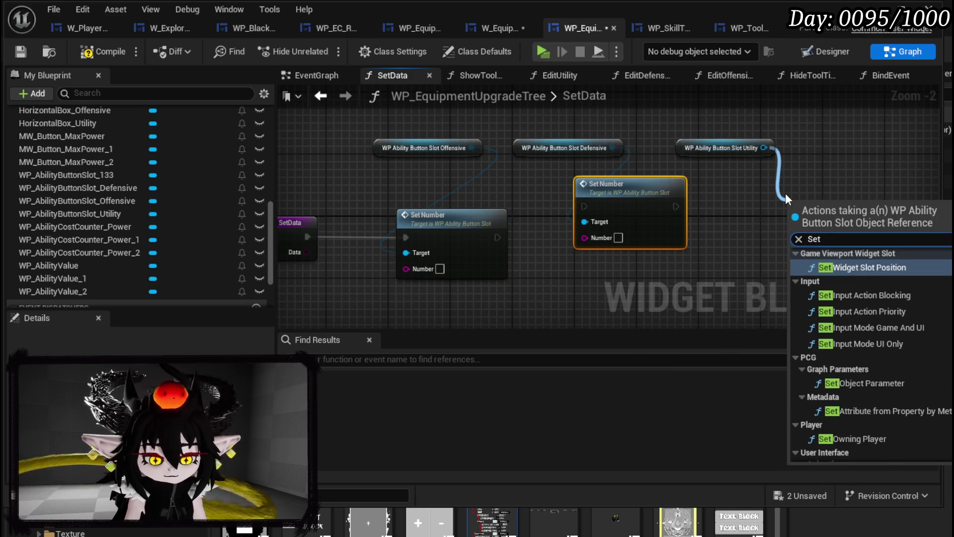
text(Set Number)
key(Return)
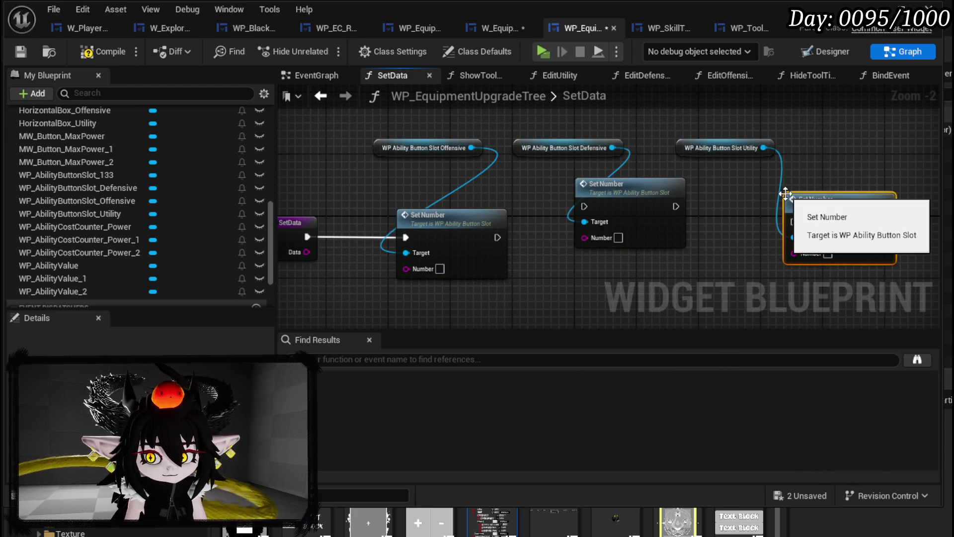
Line up the three Set Number nodes and chain their execution in sequence.
drag(638, 185, 646, 216)
drag(839, 205, 816, 220)
drag(497, 237, 591, 237)
drag(683, 237, 770, 239)
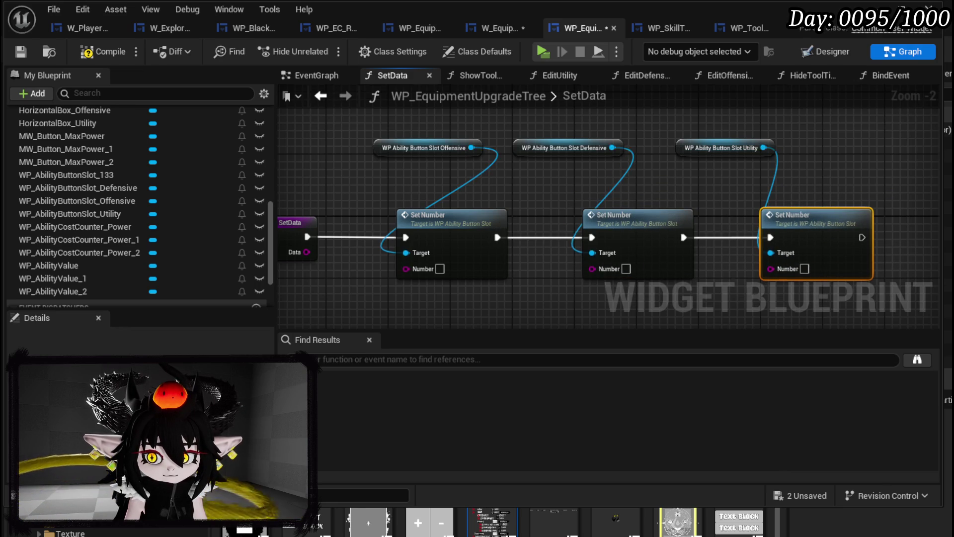
drag(718, 206, 720, 178)
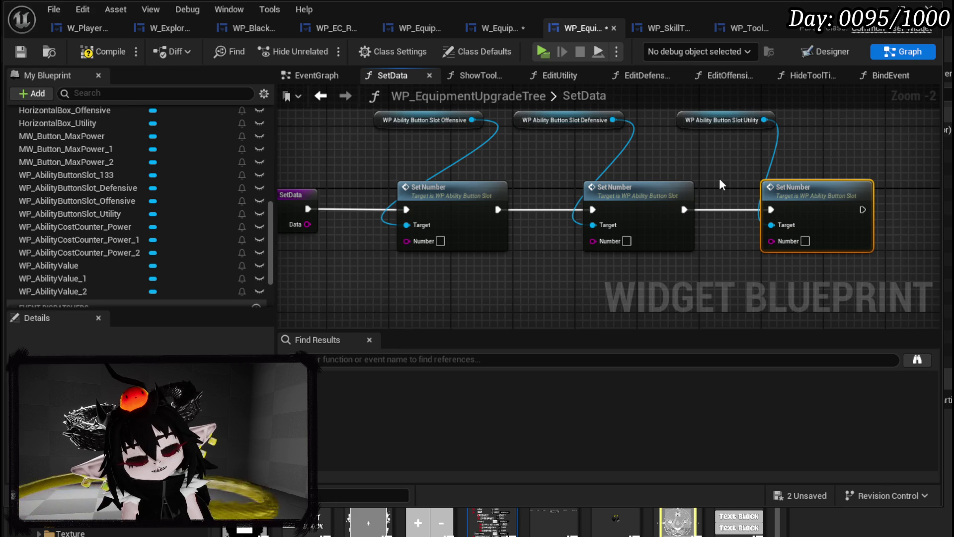
Reposition the SetData entry node to the left of the chain.
drag(720, 178, 922, 156)
drag(462, 186, 319, 187)
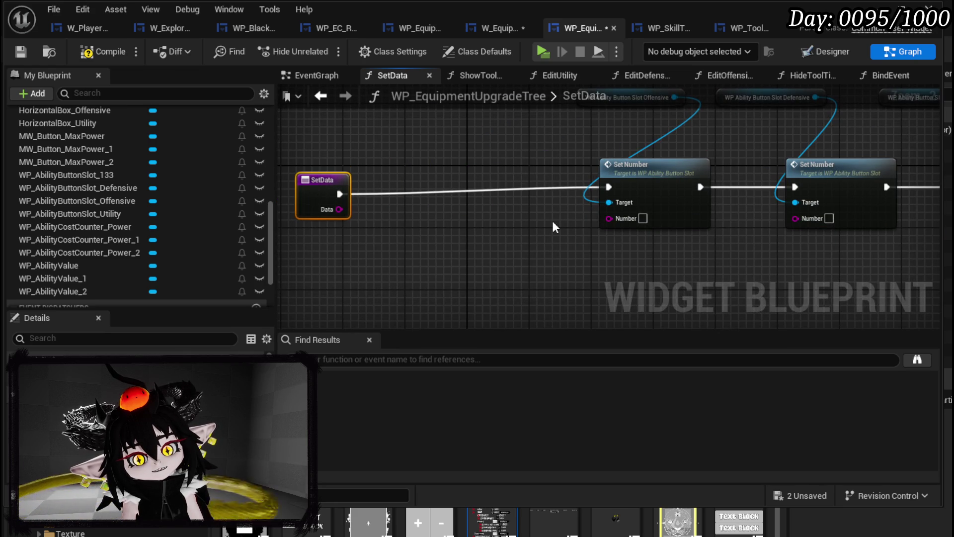
drag(552, 221, 588, 201)
drag(368, 177, 362, 169)
click(463, 172)
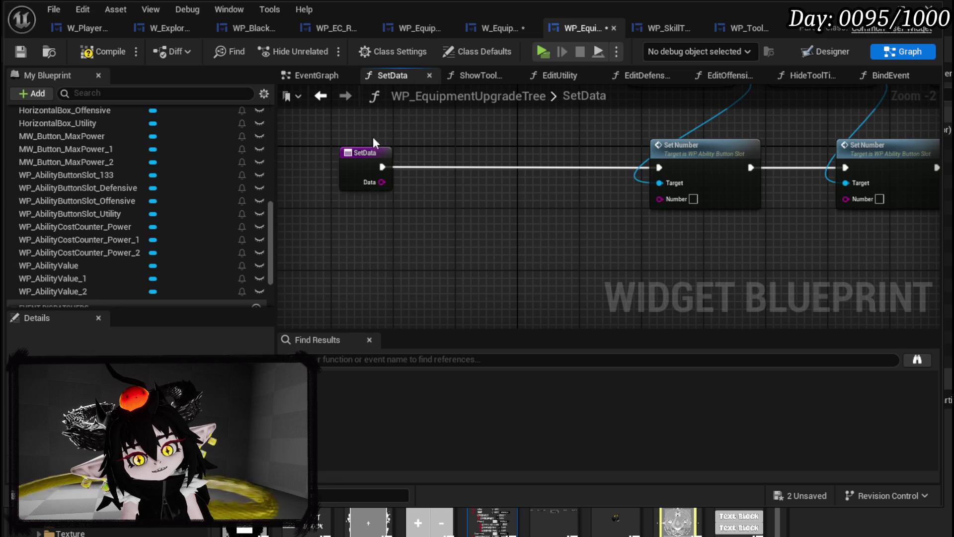
Compile the widget blueprint and bring up options for the offensive Set Number's Number input.
click(96, 52)
click(19, 51)
scroll(406, 213, down, 3)
drag(405, 217, 741, 105)
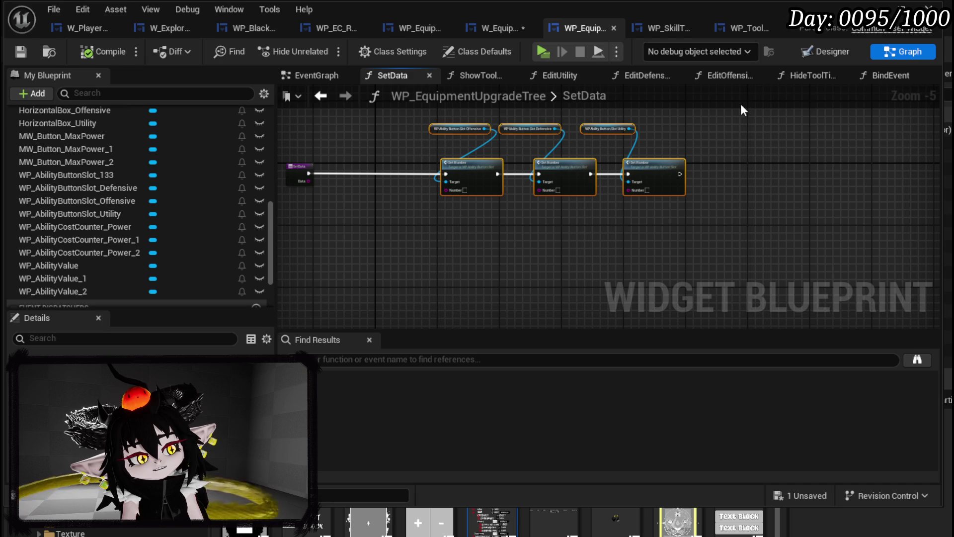
scroll(536, 168, up, 3)
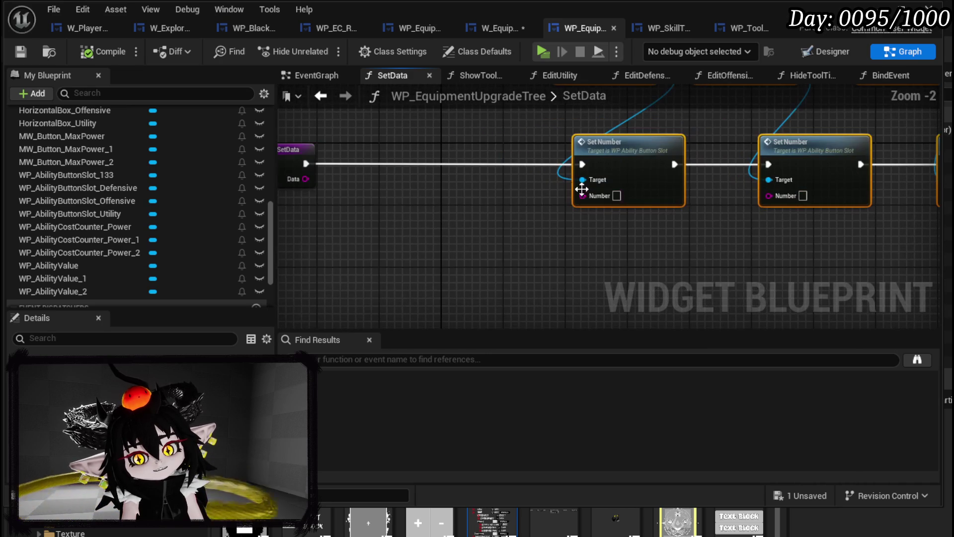
right_click(586, 198)
Promote the Number input to a variable and rename it OffensiveBaseValue.
click(618, 243)
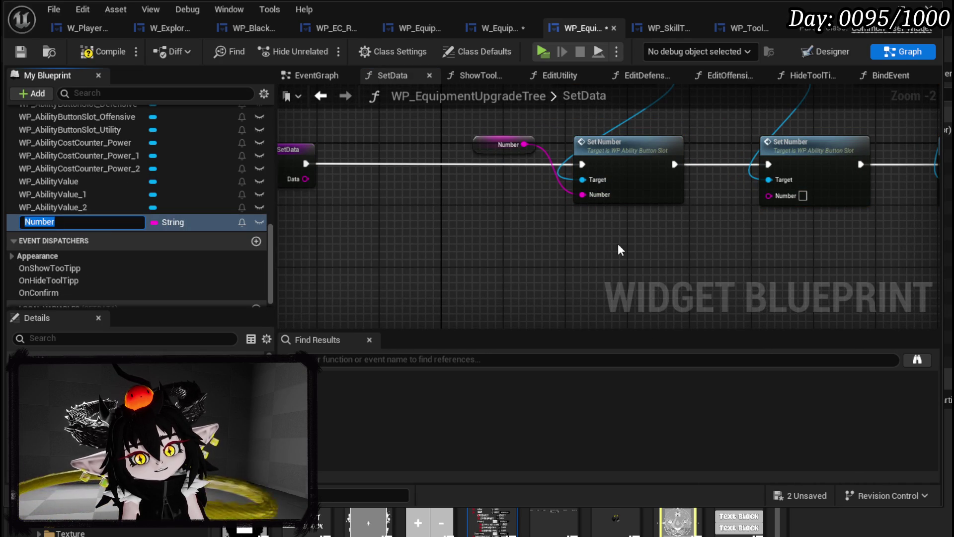
key(Return)
click(502, 145)
drag(472, 189, 478, 271)
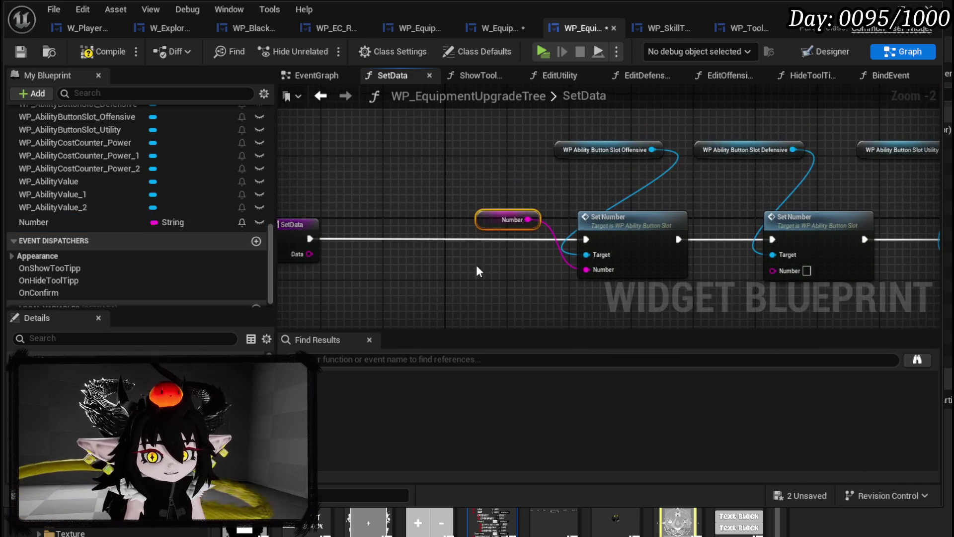
click(77, 222)
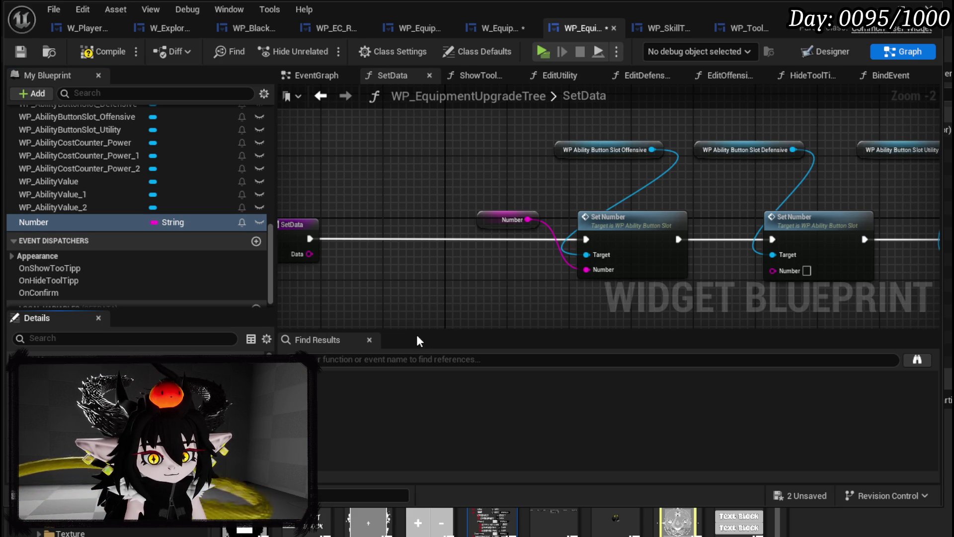
text(OffensiveBaseValue)
key(Return)
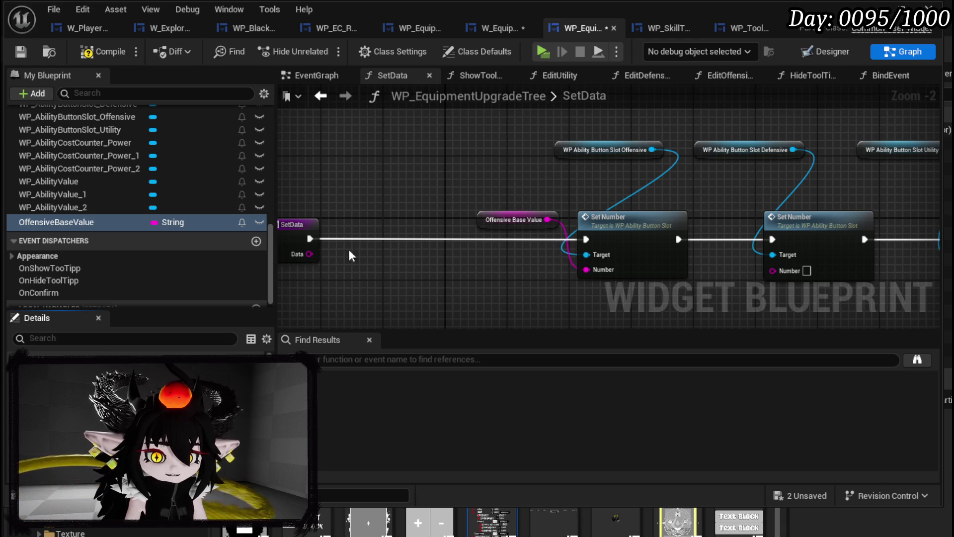
Replace the getter with a SET OffensiveBaseValue fed by Data, feeding Set Number's Number.
click(512, 219)
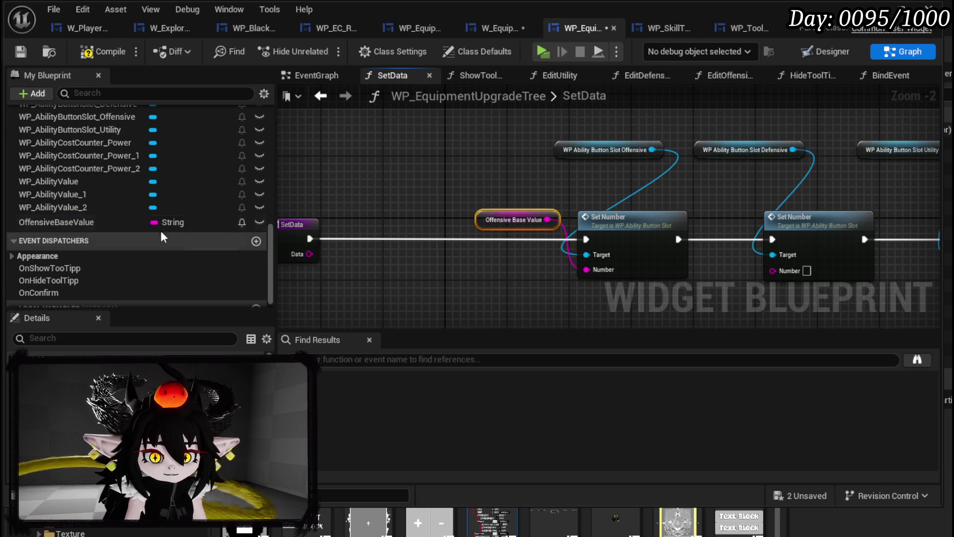
key(Delete)
mouse_move(75, 222)
mouse_down()
mouse_move(313, 234)
mouse_move(365, 248)
mouse_move(474, 241)
mouse_up()
click(412, 266)
drag(309, 238, 441, 245)
drag(309, 254, 440, 254)
drag(526, 254, 607, 274)
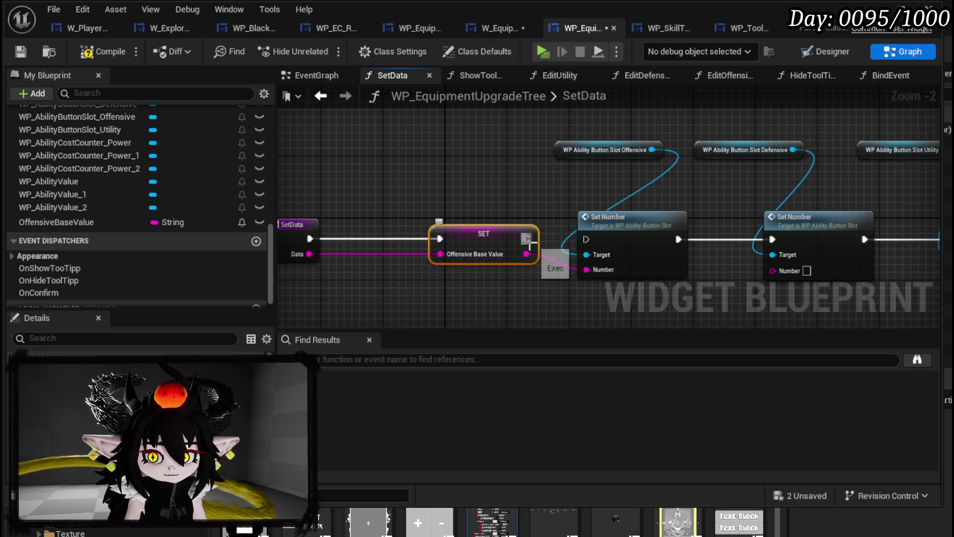
Save the widget blueprint and switch to W_EquipmentUpgrade's Set Data call.
drag(438, 218, 368, 247)
click(374, 158)
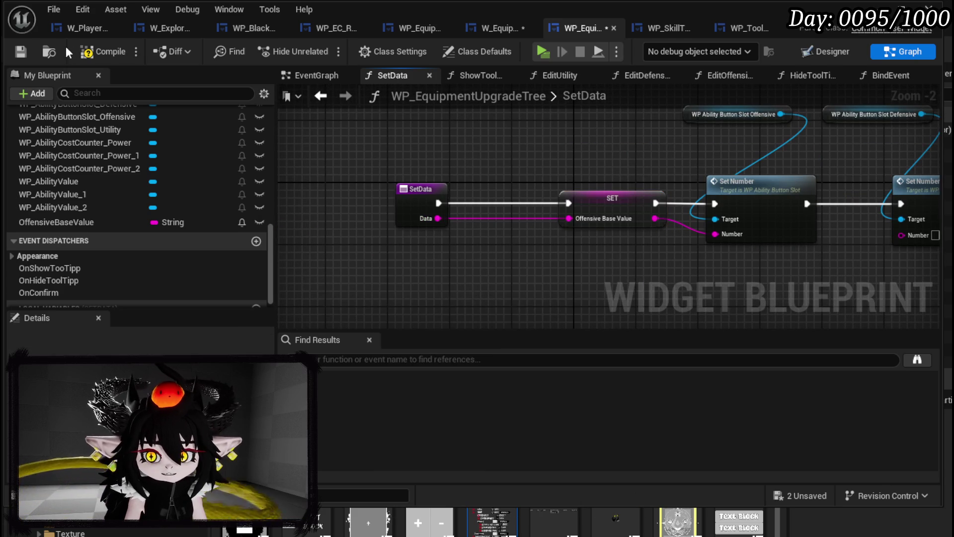
click(15, 50)
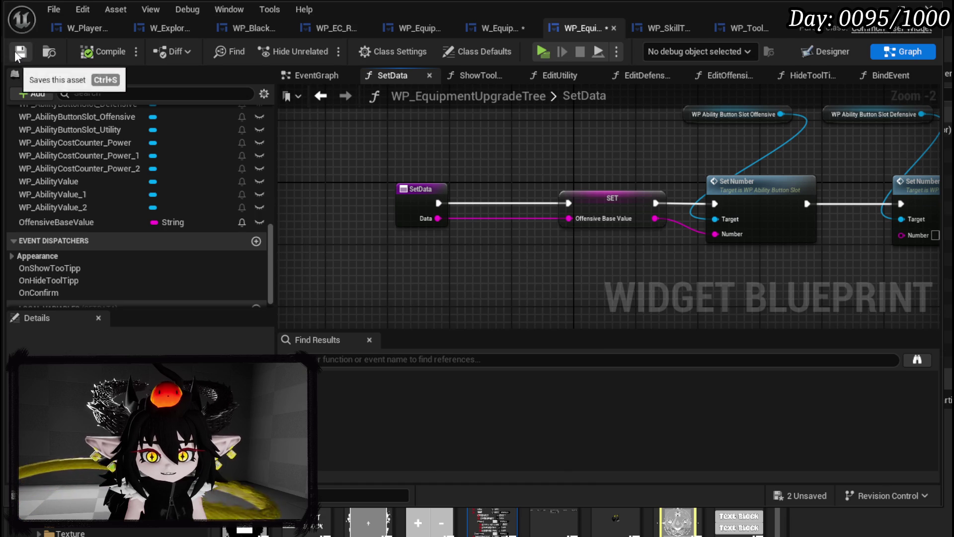
click(493, 33)
scroll(422, 204, down, 4)
mouse_move(422, 204)
mouse_down()
mouse_move(702, 230)
mouse_move(788, 208)
mouse_move(776, 171)
mouse_move(786, 200)
mouse_up()
Locate and select the three GET nodes and the Parse Into Array node.
scroll(671, 196, up, 5)
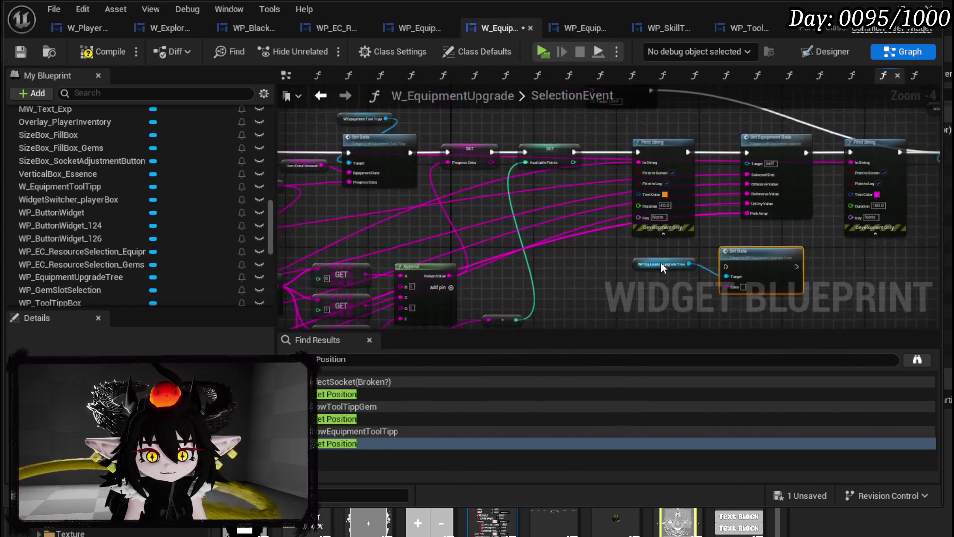
scroll(669, 191, down, 4)
mouse_move(669, 191)
mouse_down()
mouse_move(558, 226)
mouse_move(825, 128)
mouse_up()
drag(490, 231, 611, 242)
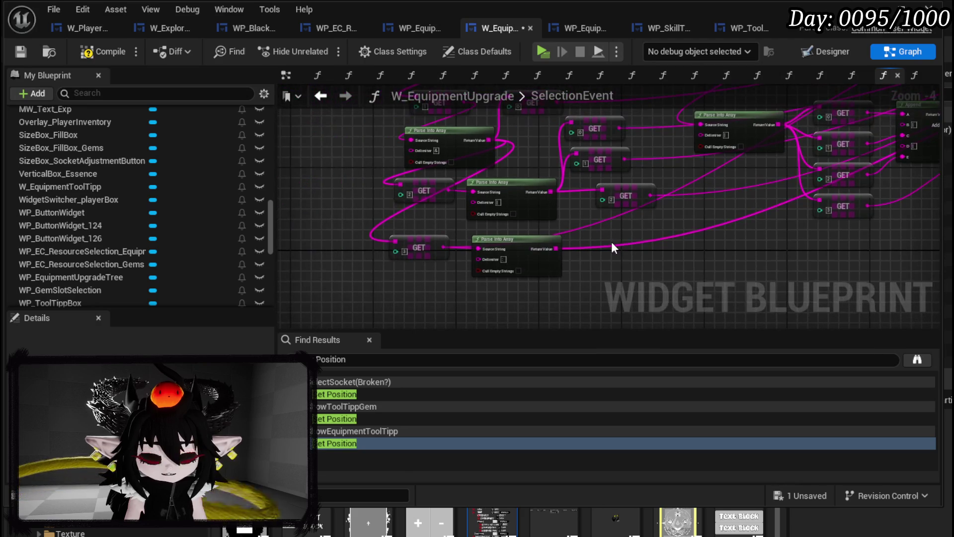
scroll(531, 220, up, 2)
mouse_move(532, 221)
mouse_down()
mouse_move(486, 248)
mouse_move(495, 301)
mouse_move(527, 313)
mouse_move(470, 268)
mouse_move(470, 256)
mouse_move(431, 249)
mouse_move(664, 220)
mouse_move(478, 309)
mouse_up()
scroll(465, 266, down, 2)
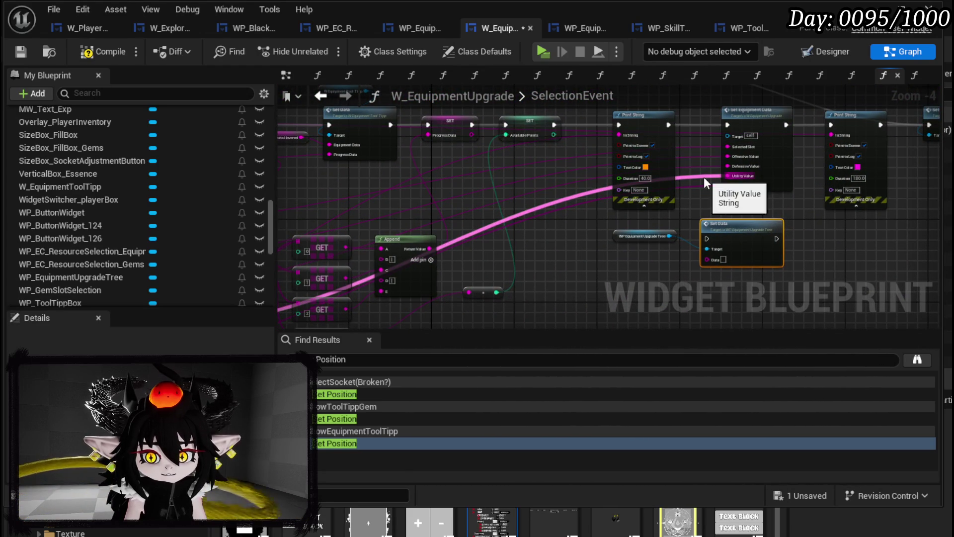
scroll(504, 226, up, 2)
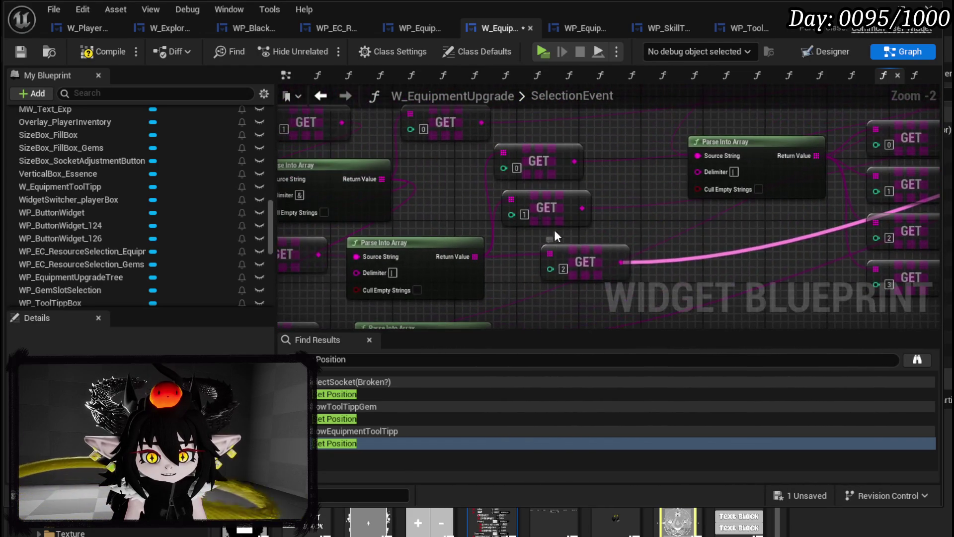
drag(563, 234, 611, 224)
mouse_move(636, 291)
mouse_down()
mouse_move(479, 210)
mouse_move(479, 159)
mouse_up()
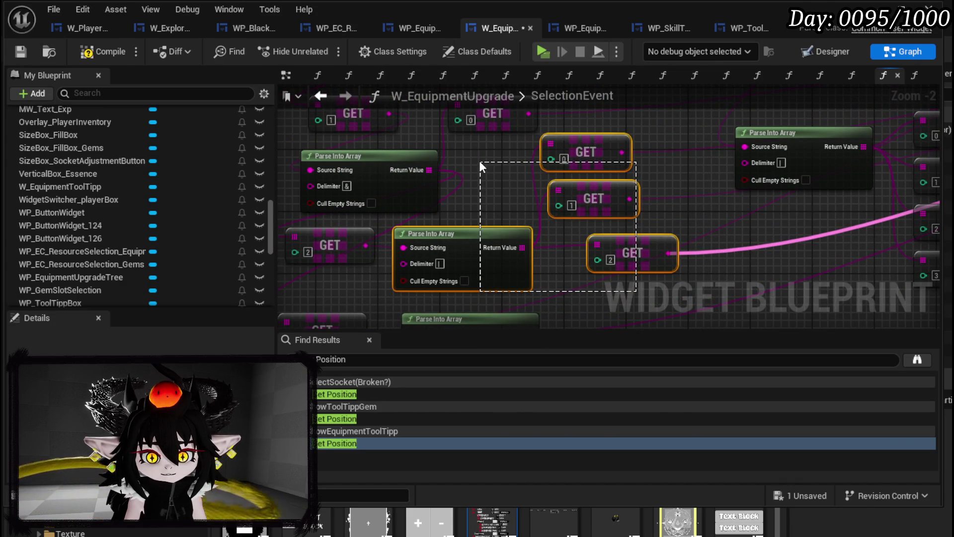
Wire GET index 2's string into Set Data's Data input and open the SetData graph.
mouse_move(366, 246)
mouse_down()
mouse_move(502, 251)
mouse_move(403, 247)
mouse_up()
mouse_move(923, 258)
mouse_down()
mouse_move(773, 321)
mouse_move(543, 117)
mouse_move(604, 112)
mouse_move(607, 262)
mouse_up()
double_click(654, 226)
Paste the Parse Into Array and GET nodes into SetData, with Data as Source String.
key(ctrl+v)
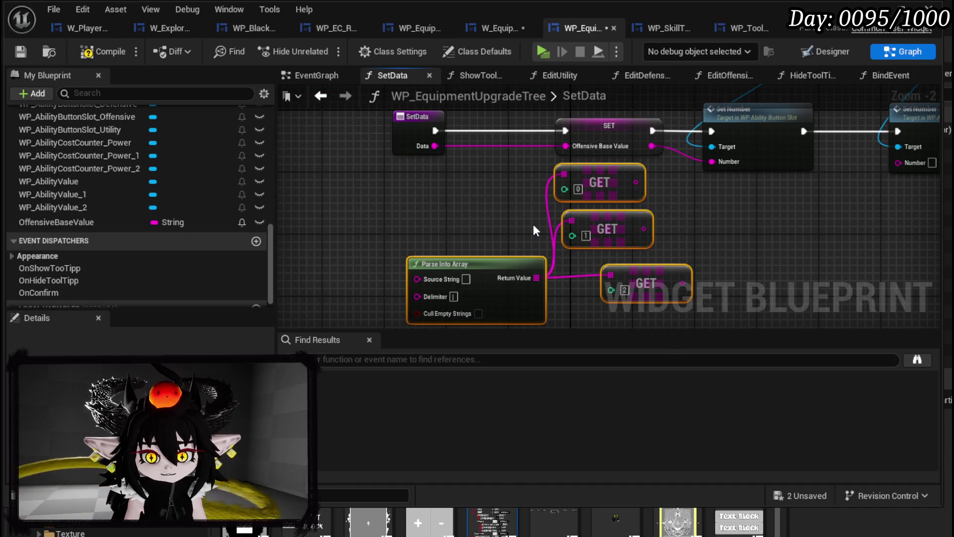
mouse_move(435, 145)
mouse_down()
mouse_move(413, 224)
mouse_move(417, 278)
mouse_up()
click(445, 220)
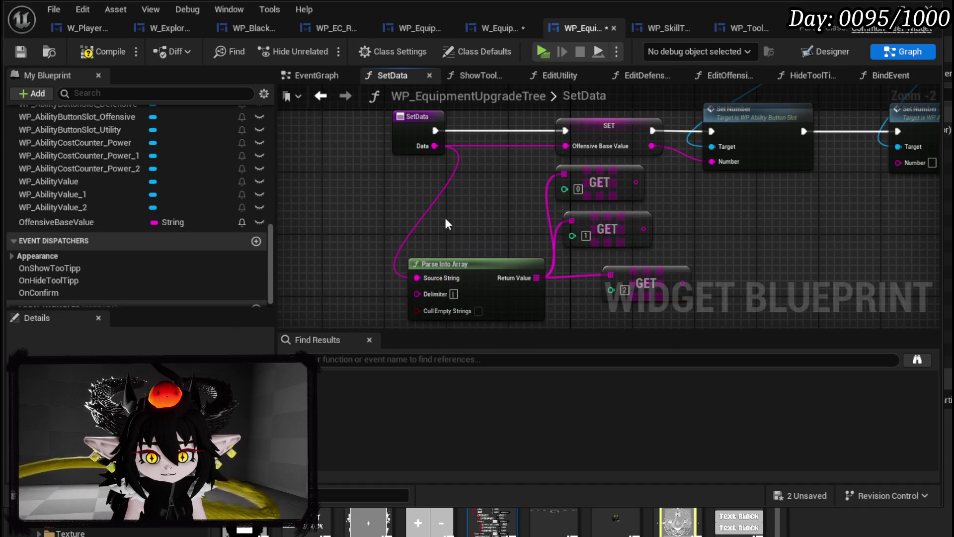
drag(423, 126, 315, 126)
mouse_move(636, 183)
mouse_down()
mouse_move(528, 175)
mouse_move(566, 146)
mouse_up()
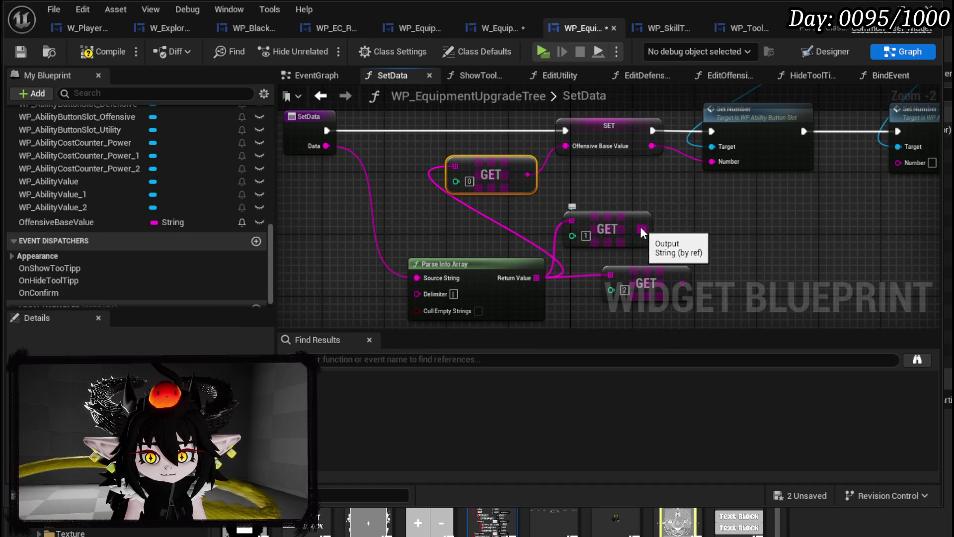
Promote GET [1] to BaseDefensiveValue and GET [2] to BaseUtilityValue.
right_click(642, 231)
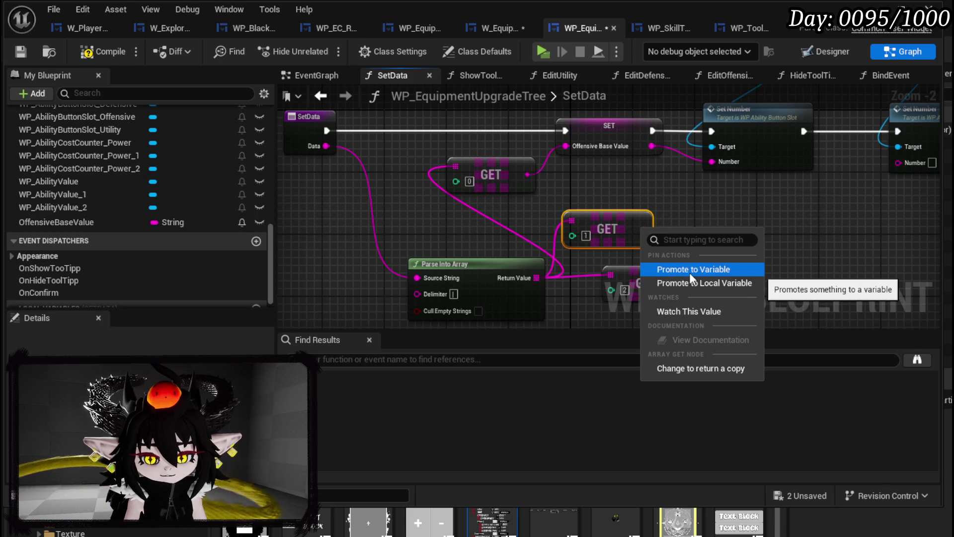
click(689, 269)
text(BaseDefensi)
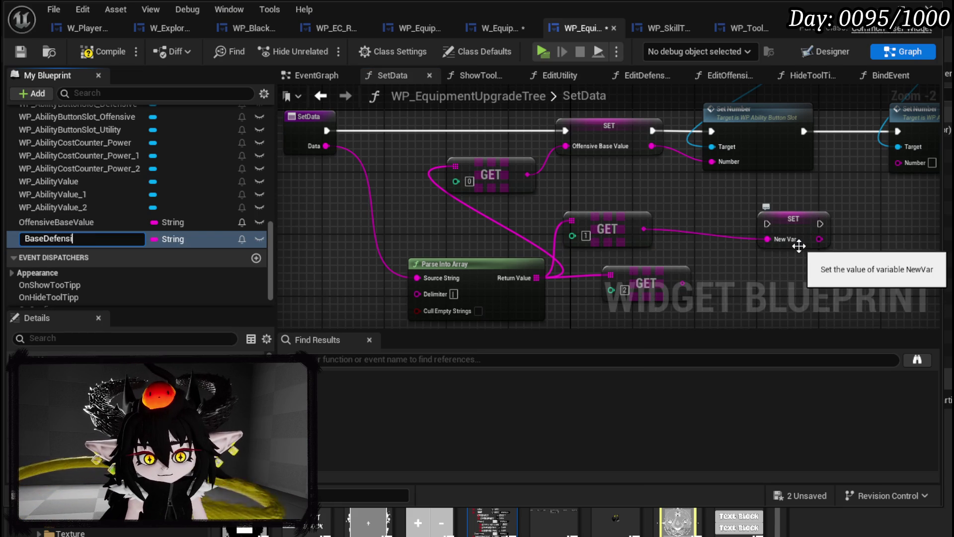
text(veValue)
key(Return)
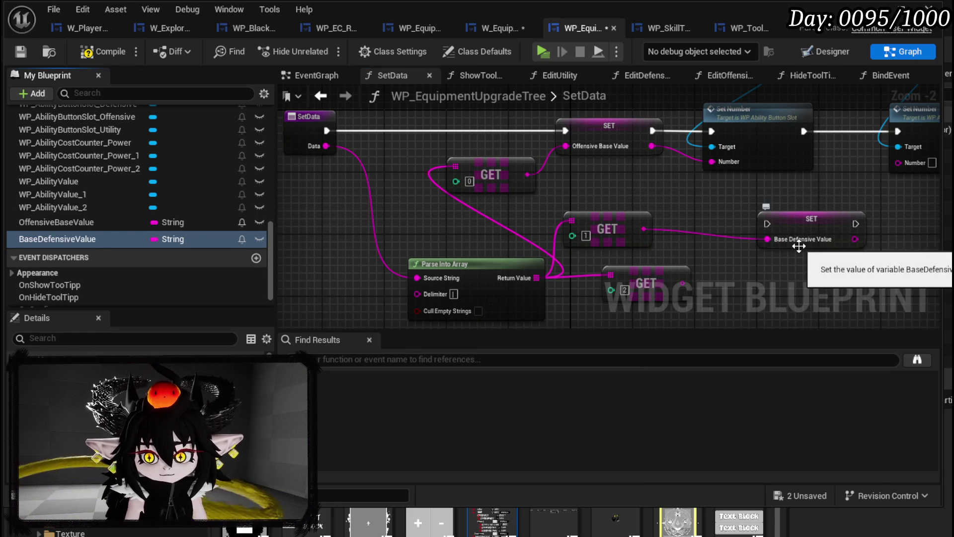
drag(813, 237, 757, 215)
right_click(684, 281)
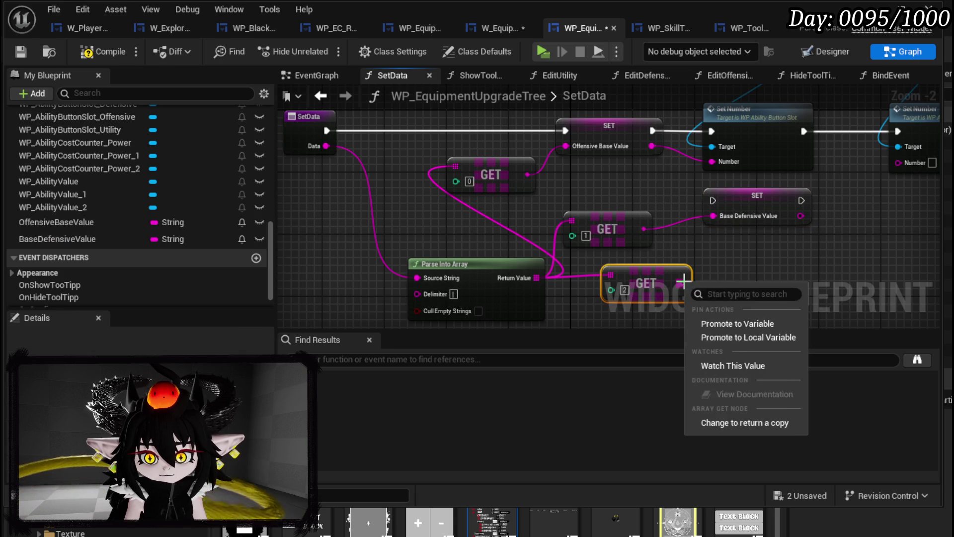
click(744, 323)
text(BaseUti)
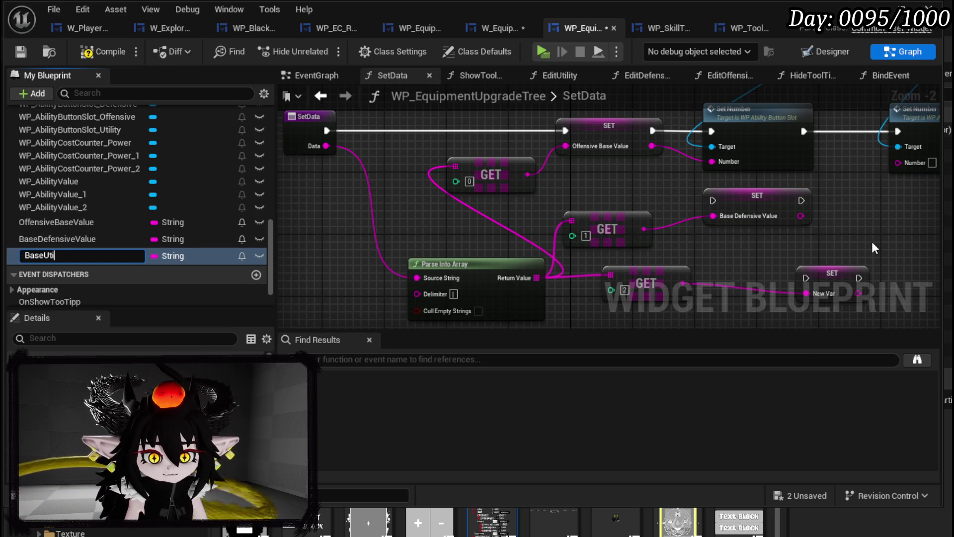
text(lityValue)
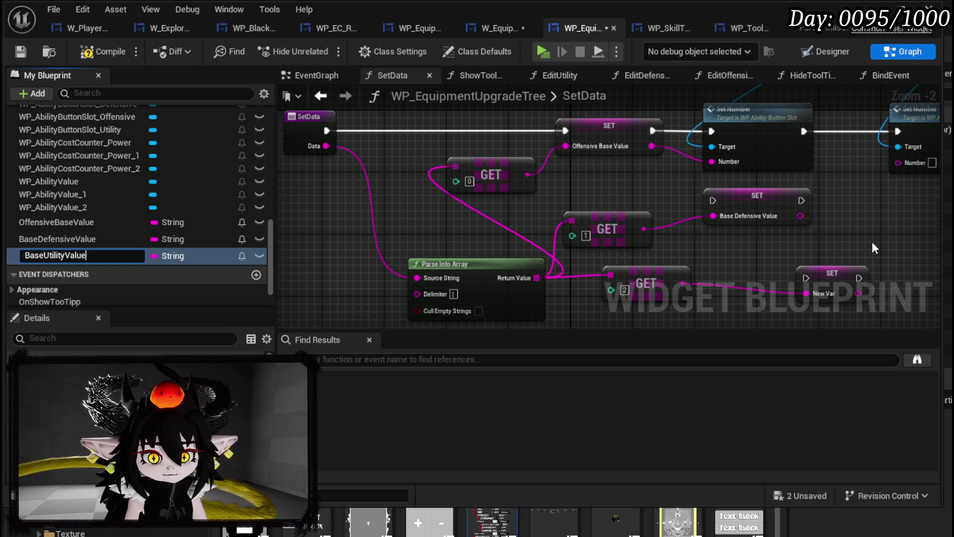
key(Return)
Insert SET Base Defensive Value between the first and second Set Number nodes.
drag(879, 135, 445, 198)
mouse_move(443, 271)
mouse_down()
mouse_move(631, 164)
mouse_move(768, 107)
mouse_up()
drag(553, 187, 677, 188)
mouse_move(306, 264)
mouse_down()
mouse_move(453, 207)
mouse_move(451, 194)
mouse_up()
mouse_move(371, 194)
mouse_down()
mouse_move(447, 199)
mouse_move(435, 194)
mouse_up()
mouse_move(524, 195)
mouse_down()
mouse_move(594, 194)
mouse_move(611, 222)
mouse_move(596, 226)
mouse_up()
Insert SET Base Utility Value before the utility Set Number and feed its value in.
scroll(606, 240, down, 3)
click(619, 209)
scroll(496, 236, up, 2)
drag(485, 198, 597, 189)
drag(417, 258, 462, 188)
drag(368, 193, 413, 192)
drag(478, 193, 576, 196)
drag(477, 208, 551, 221)
Compile and save the WP_EquipmentUpgradeTree blueprint.
scroll(546, 233, down, 2)
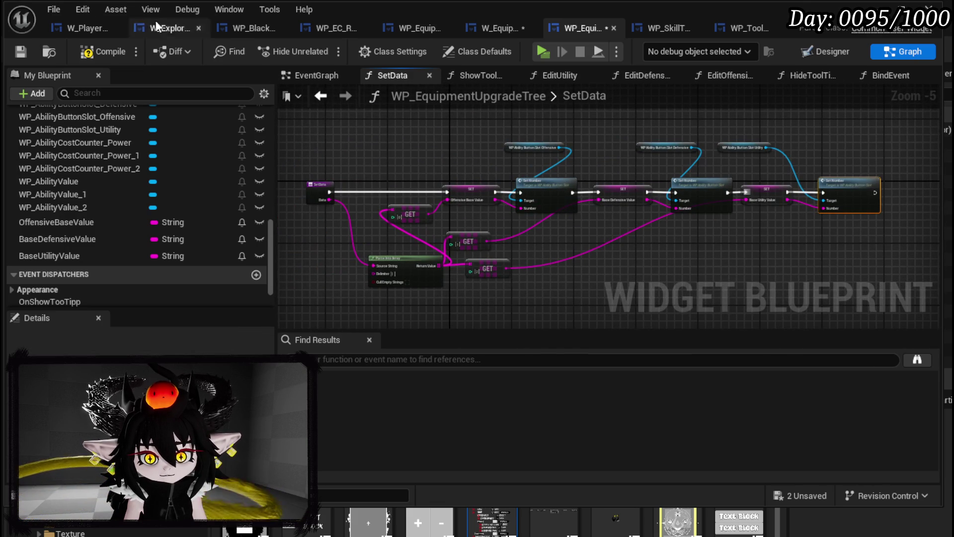
click(102, 51)
click(22, 49)
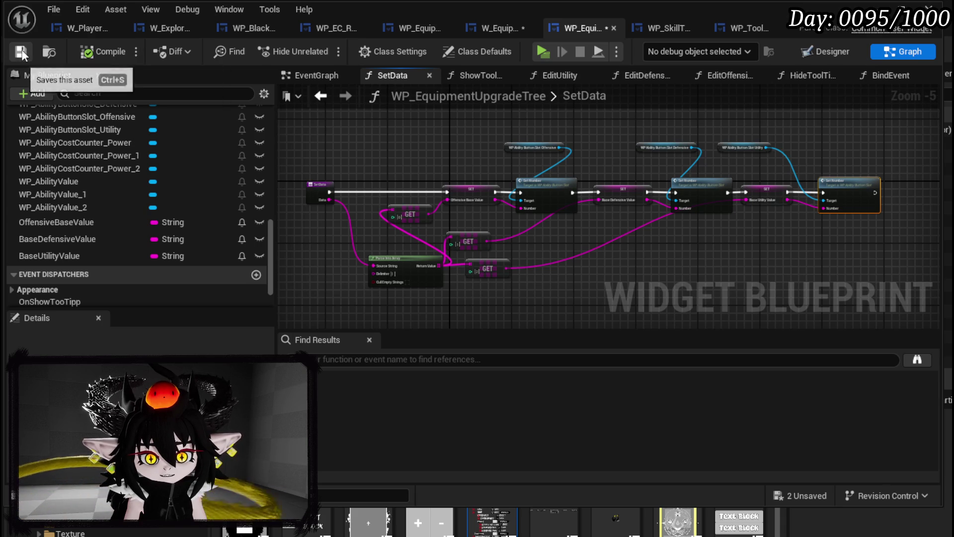
Place Set Data beside Set Visibility and connect Set Visibility's execution into it.
click(504, 31)
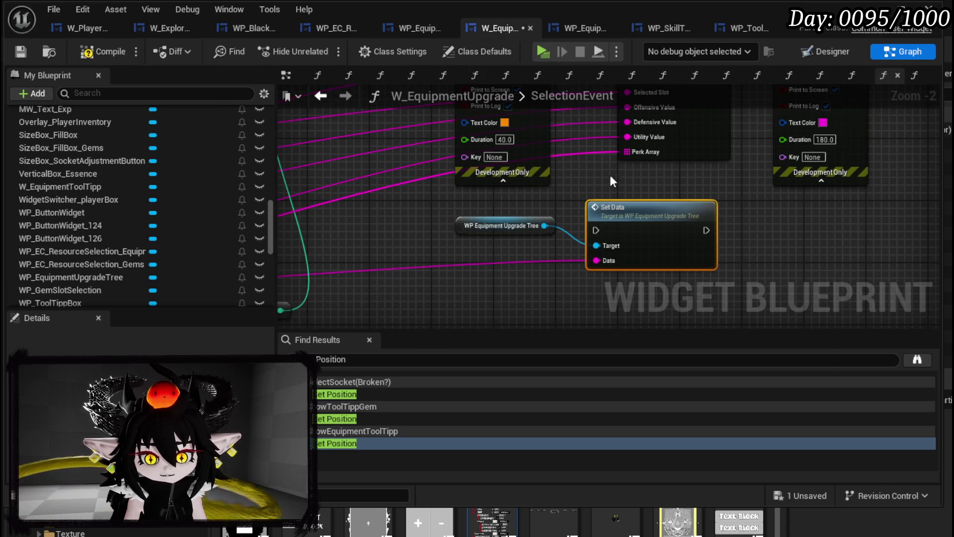
scroll(477, 240, up, 1)
mouse_move(471, 269)
mouse_down()
mouse_move(503, 276)
mouse_move(884, 149)
mouse_move(641, 124)
mouse_up()
scroll(594, 182, up, 4)
mouse_move(752, 127)
mouse_down()
mouse_move(717, 178)
mouse_move(687, 192)
mouse_up()
drag(589, 194, 624, 195)
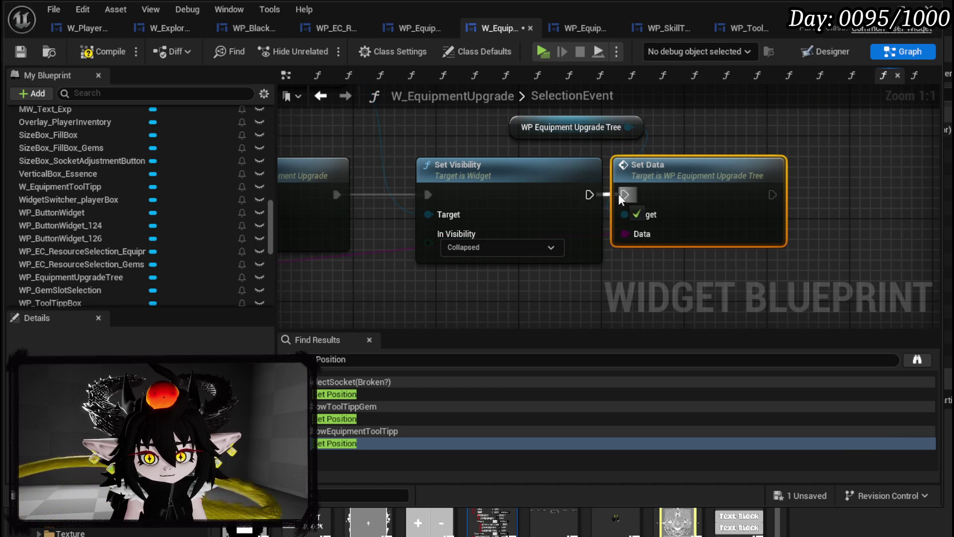
Compile and save W_EquipmentUpgrade, then return to the level editor.
scroll(624, 194, down, 2)
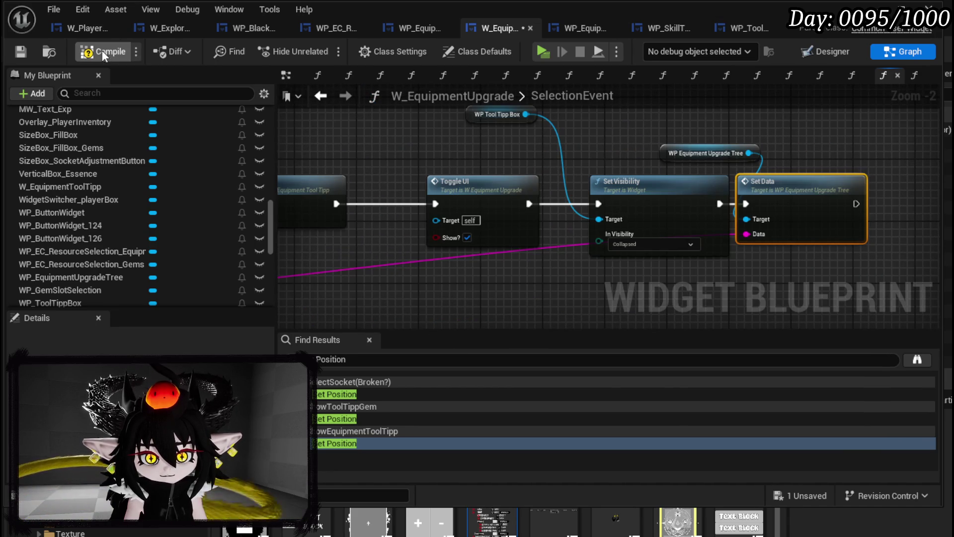
click(22, 50)
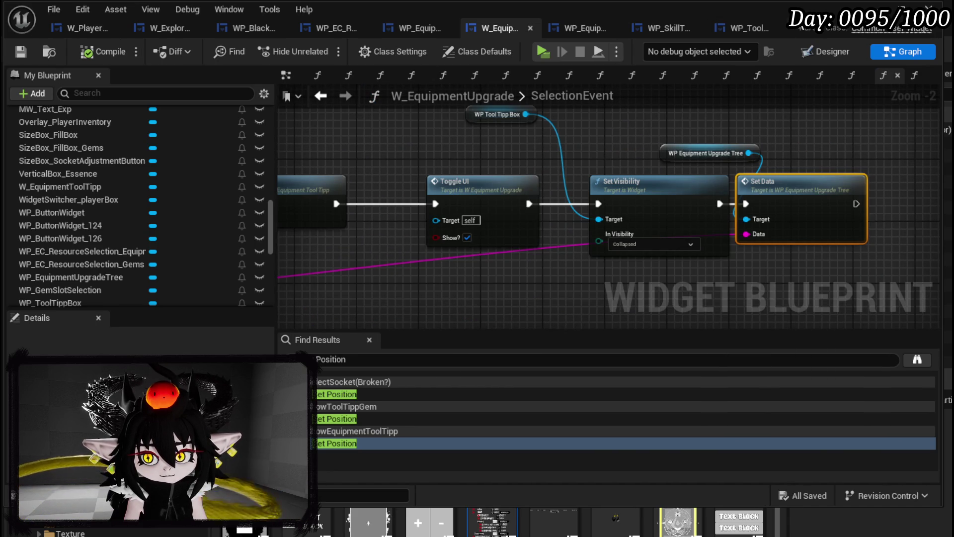
key(alt+Tab)
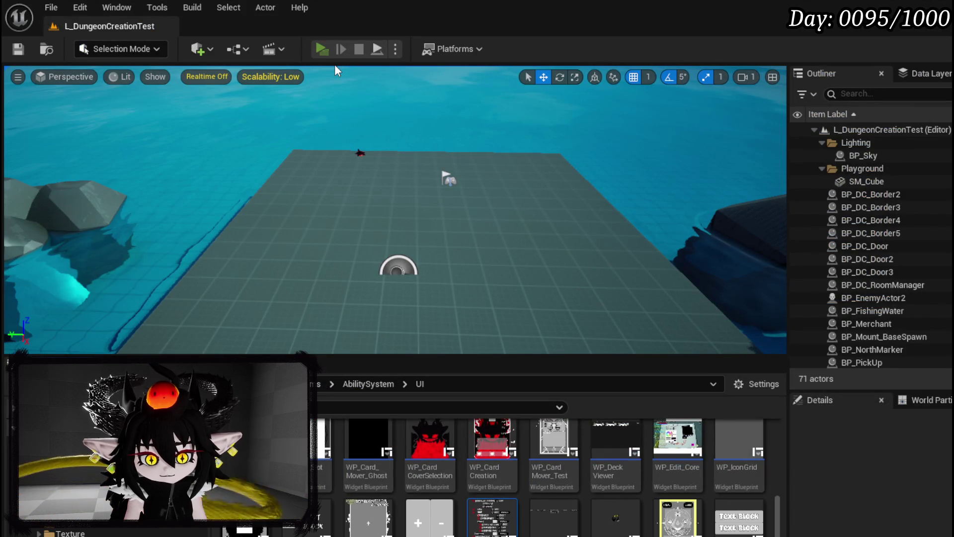
Play standalone, browse the Exploration page's Offensive/Defensive/Utility rows, and open the gear upgrade essence panel.
click(322, 48)
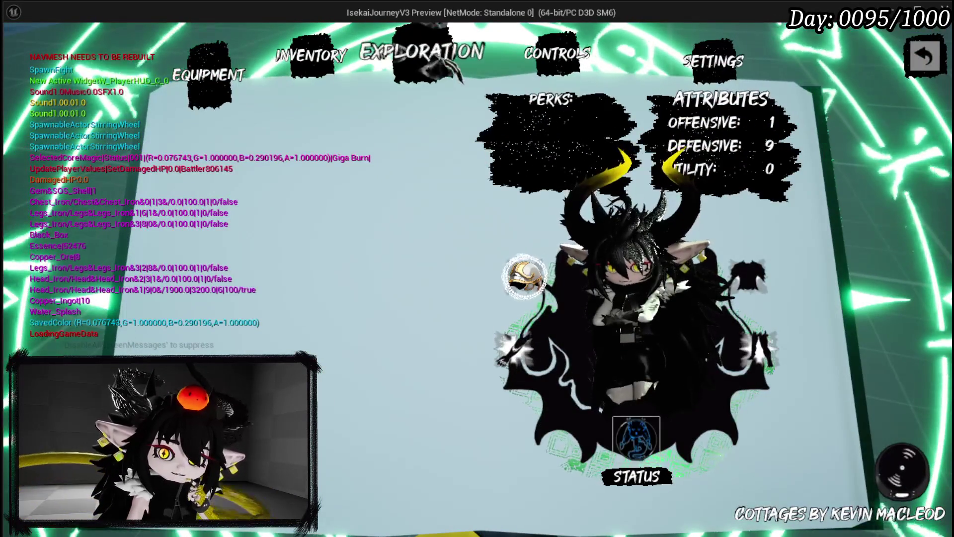
click(460, 80)
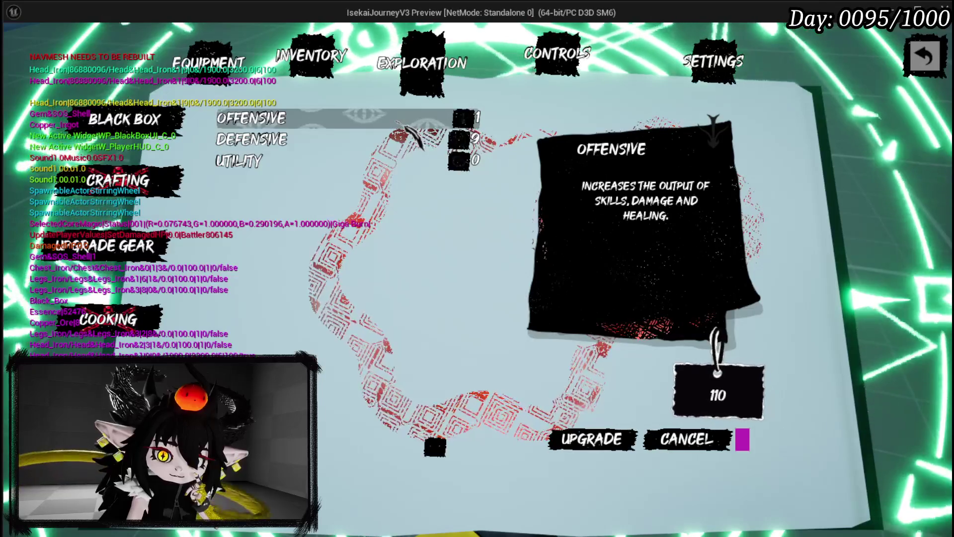
click(485, 145)
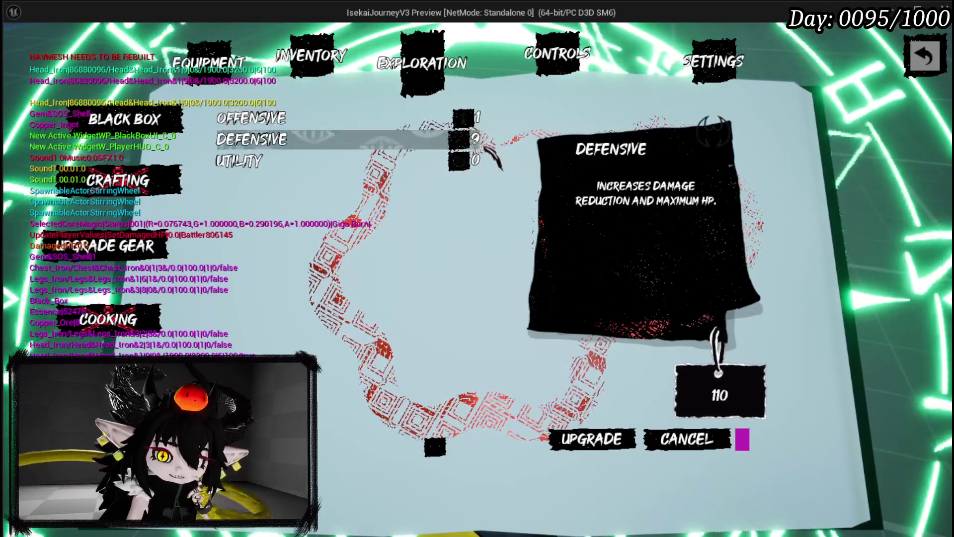
click(472, 160)
click(348, 144)
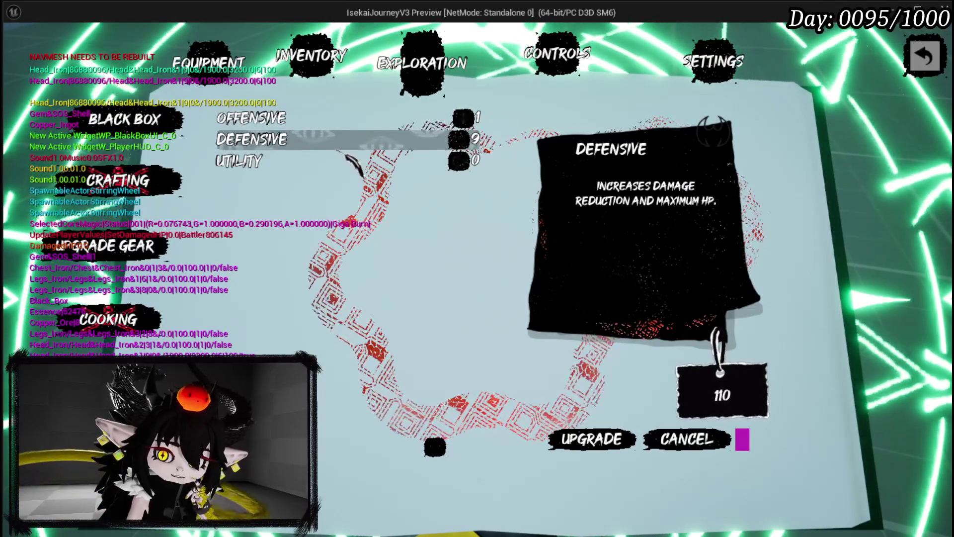
click(331, 118)
click(332, 118)
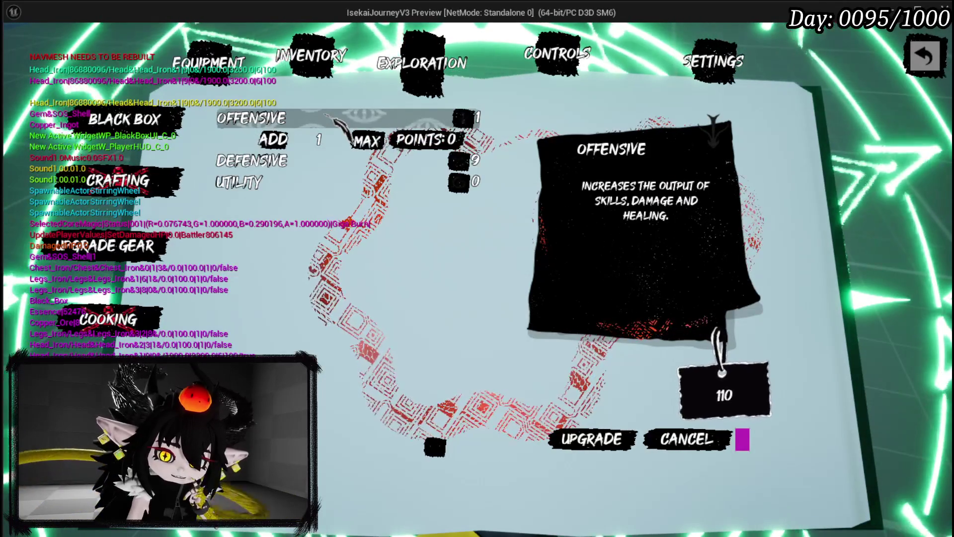
click(137, 250)
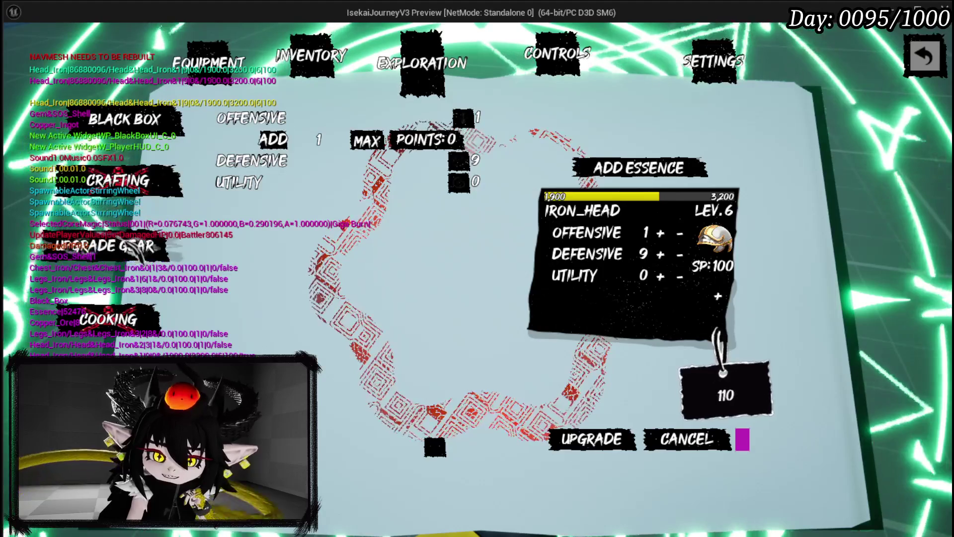
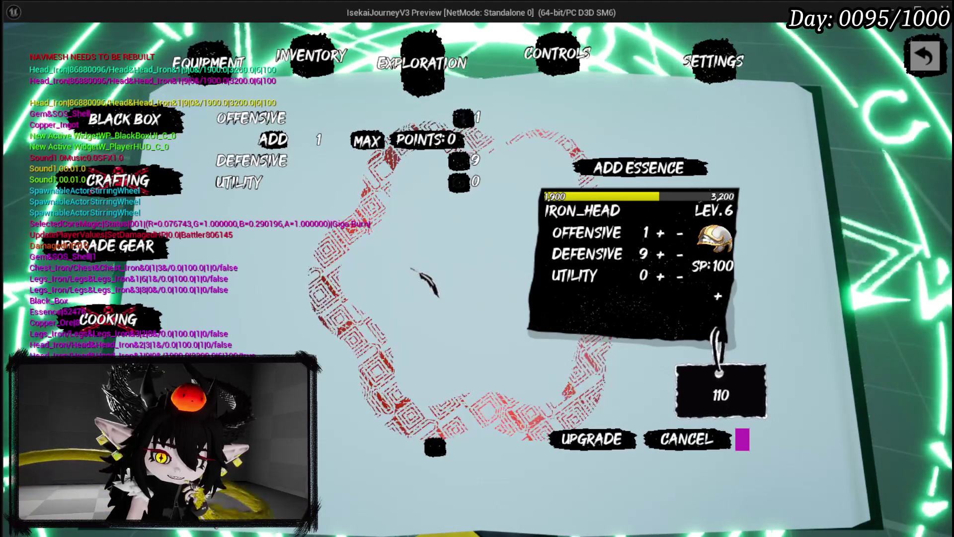
Return to the status page, read each attribute's tooltip, then switch to the Inventory page.
mouse_move(359, 115)
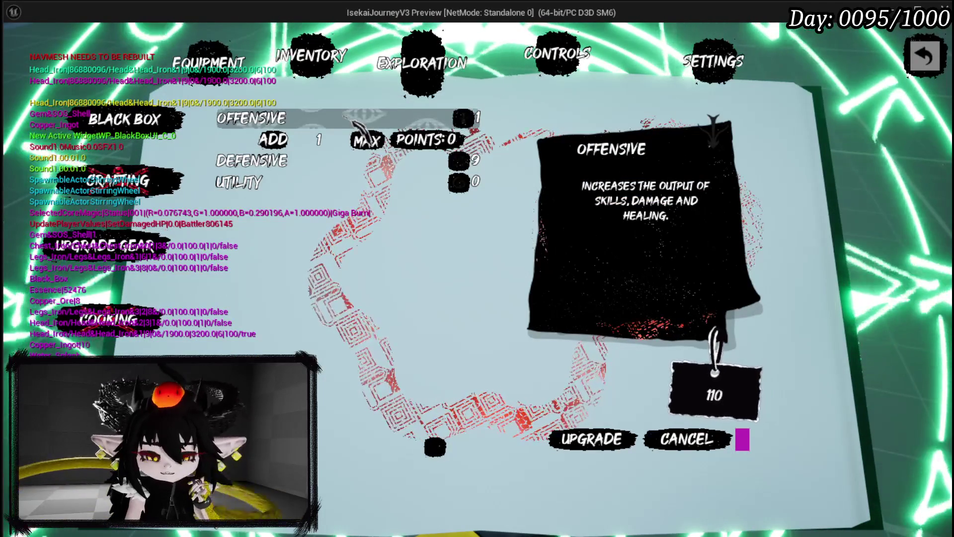
click(234, 72)
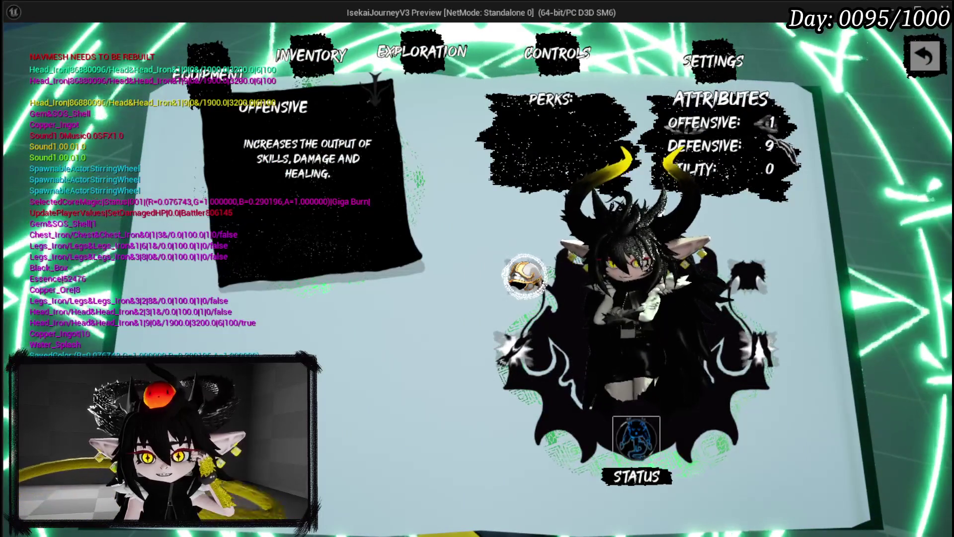
mouse_move(783, 171)
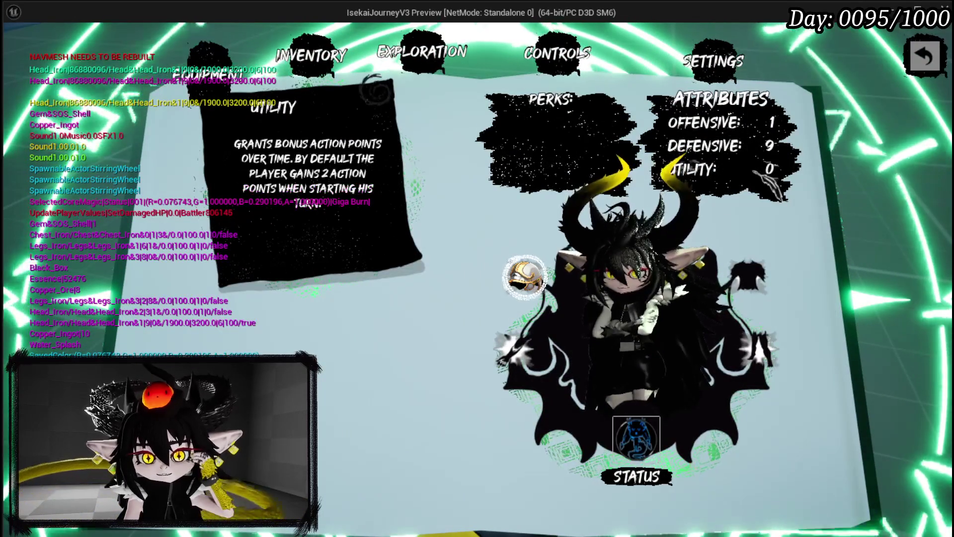
mouse_move(760, 127)
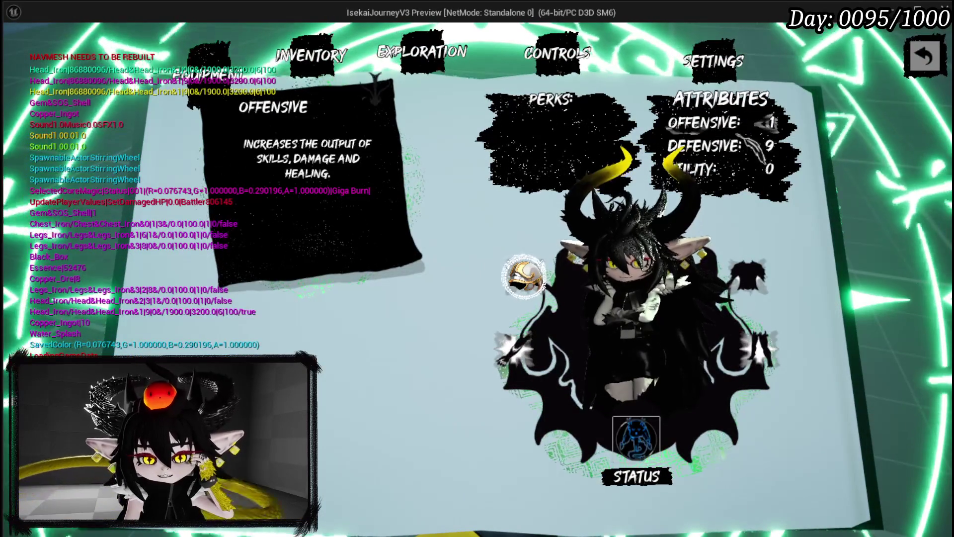
mouse_move(745, 172)
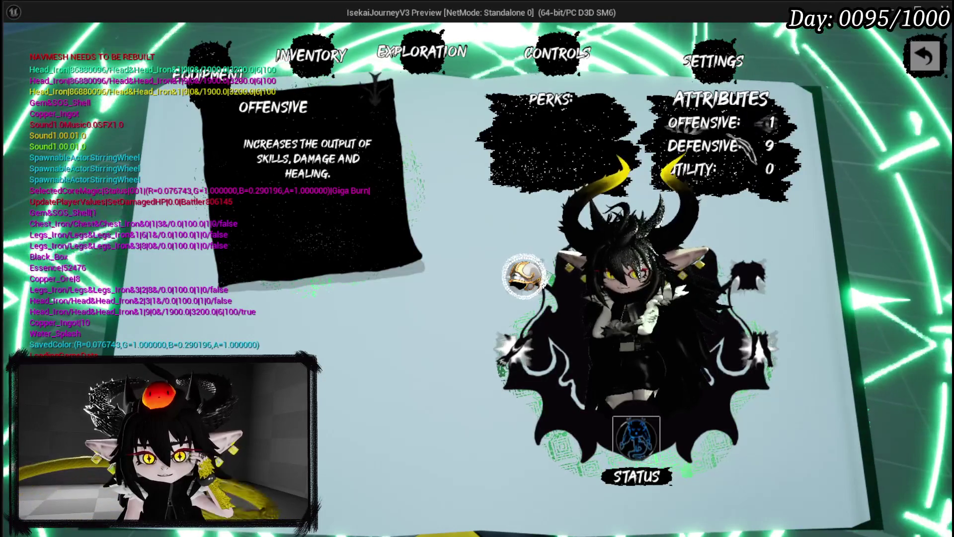
mouse_move(740, 154)
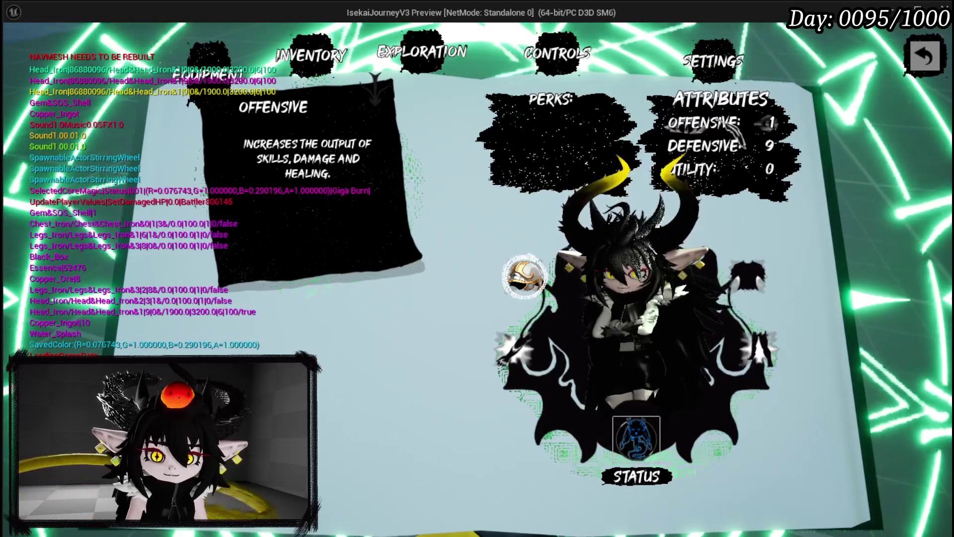
click(313, 64)
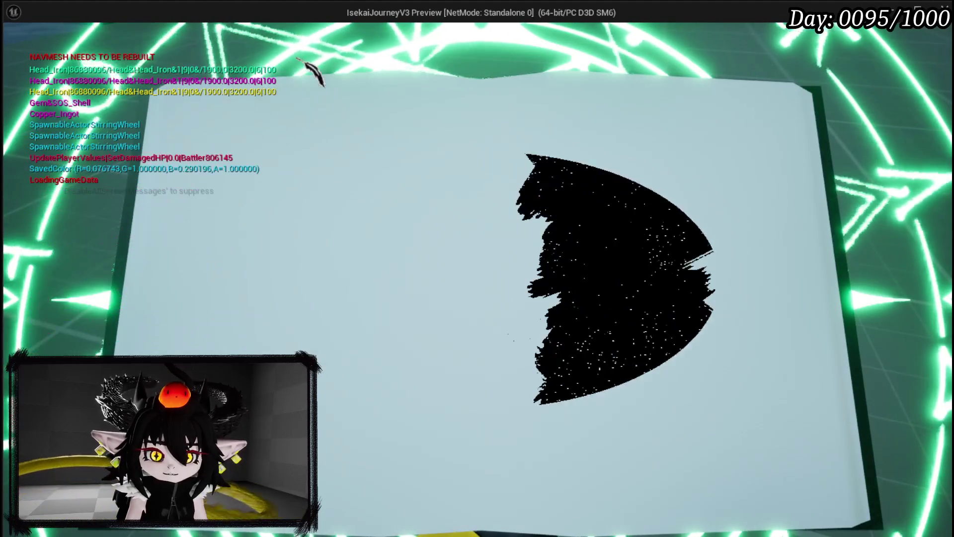
Navigate via Equipment and Exploration to the Iron Head upgrade page.
click(214, 67)
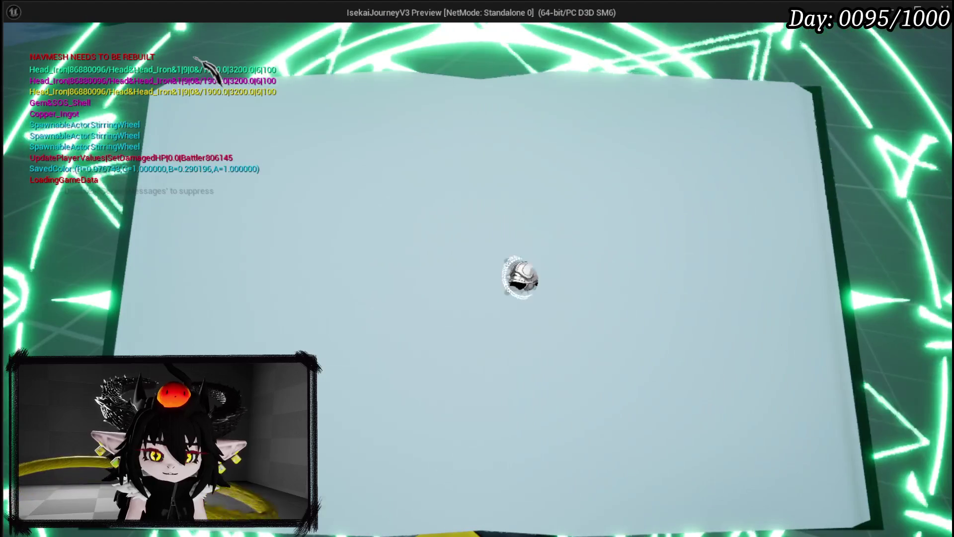
click(447, 74)
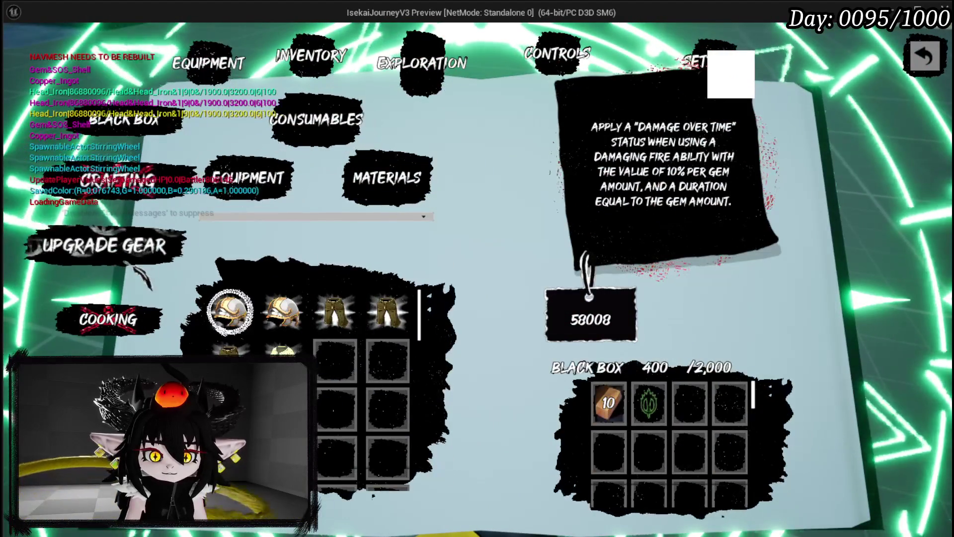
click(104, 245)
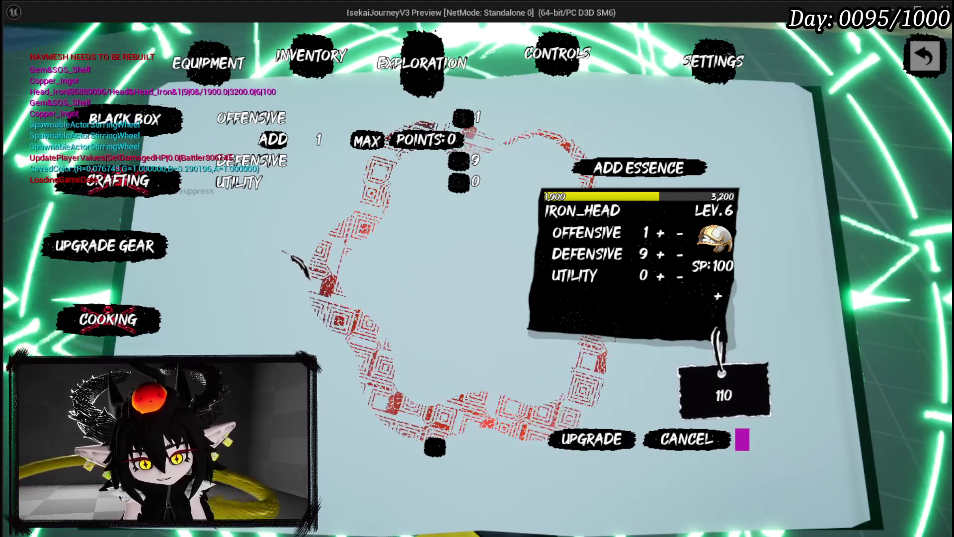
Set the add amount to 20, try raising Offensive, then stop the game preview.
click(320, 141)
text(20)
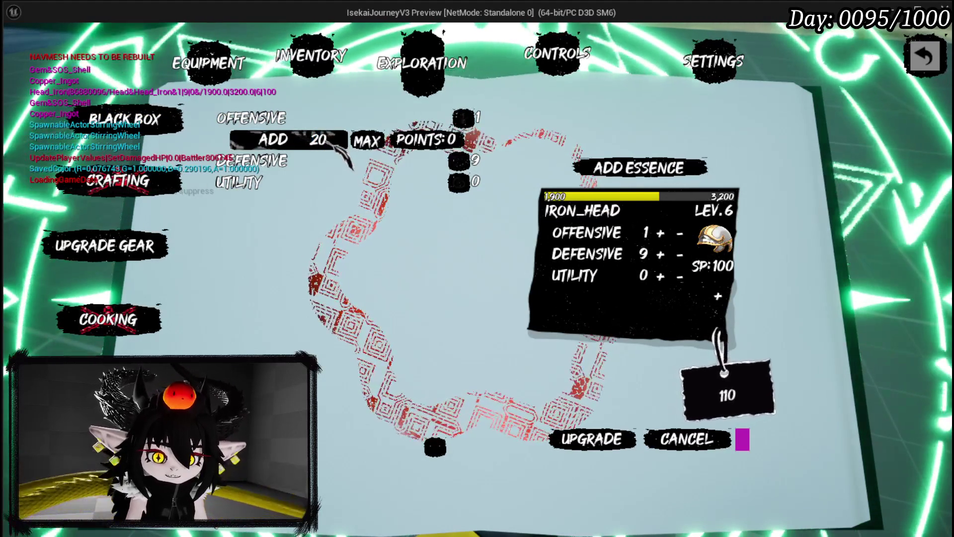
key(Return)
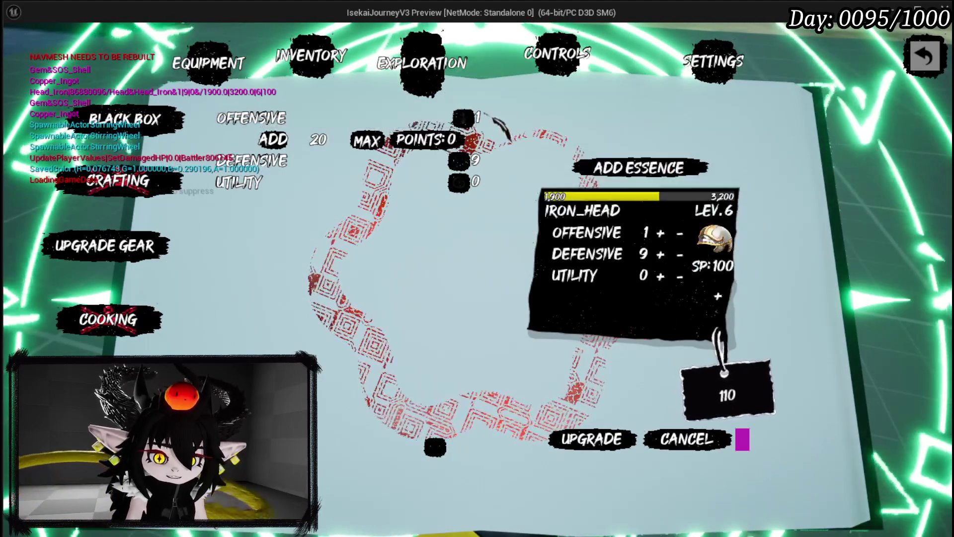
click(658, 233)
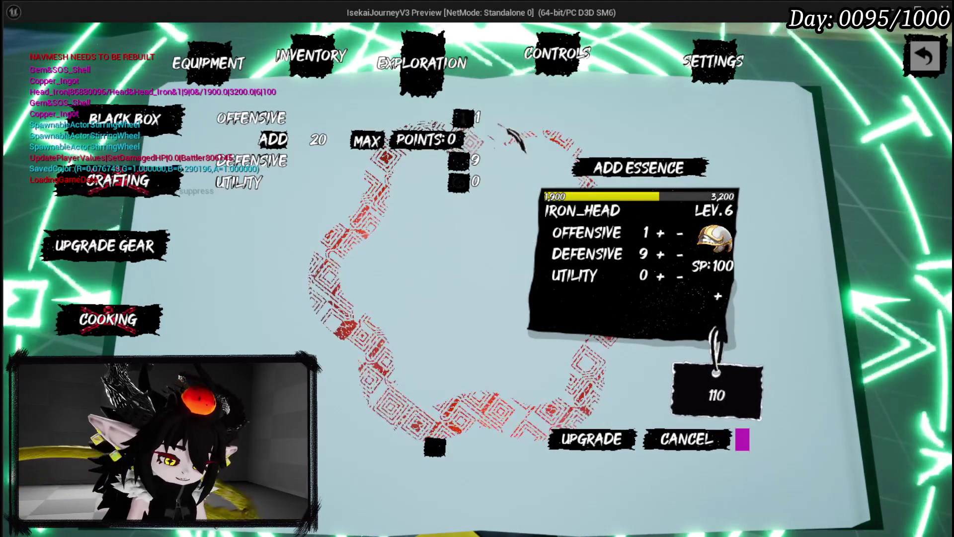
key(Escape)
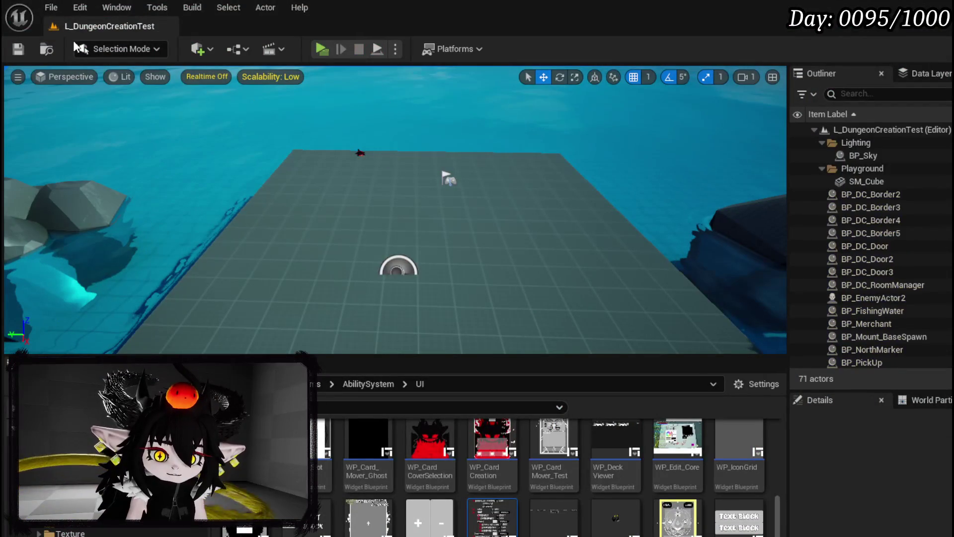
Save the level and open the W_EquipmentUpgrade widget's event graph.
click(18, 50)
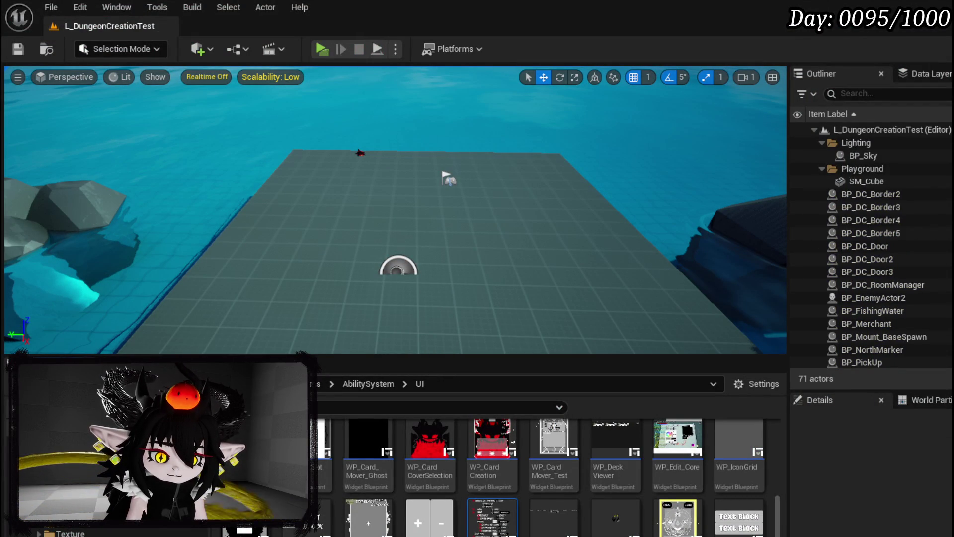
key(alt+Tab)
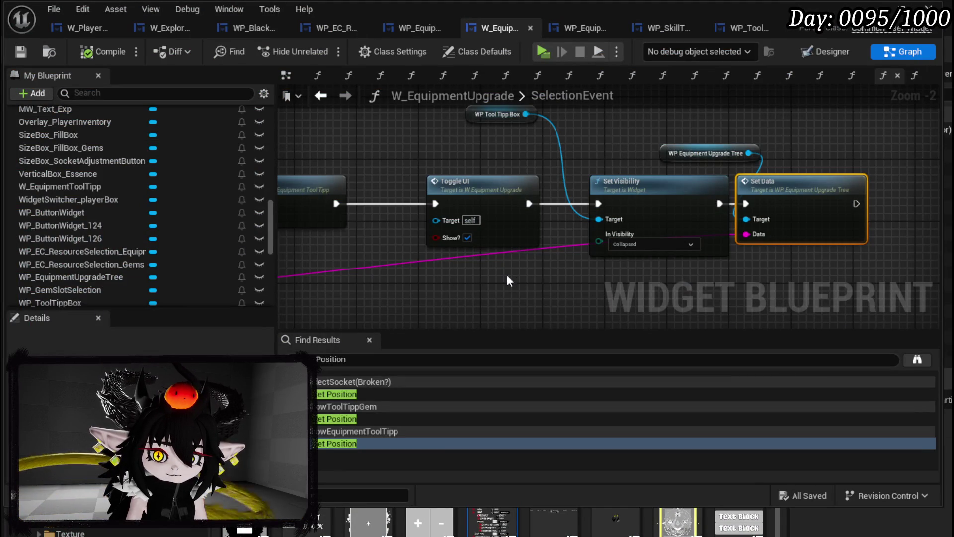
scroll(134, 160, up, 15)
scroll(141, 164, up, 3)
double_click(64, 131)
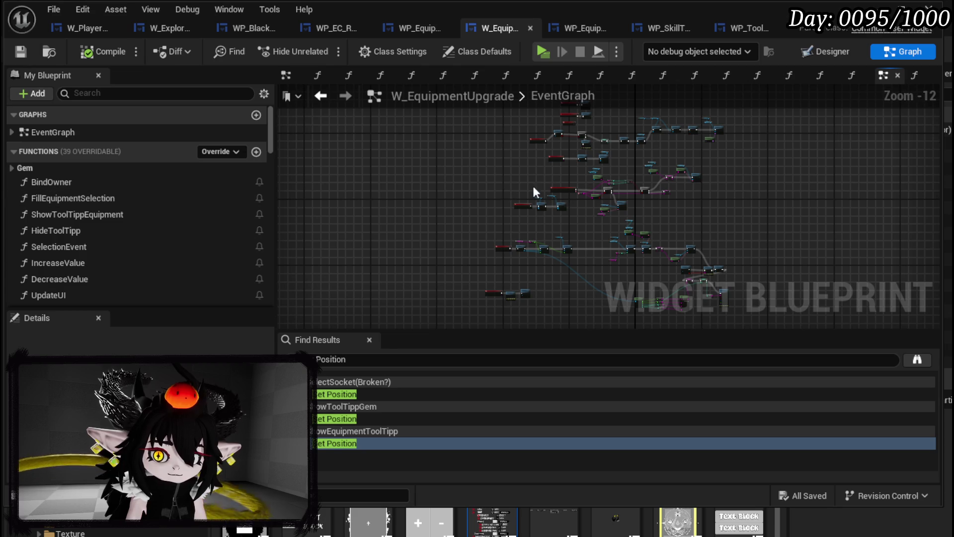
Review the BindEvent graph in WP_EquipmentUpgradeTree, then go to its Designer view.
click(588, 29)
scroll(105, 123, up, 15)
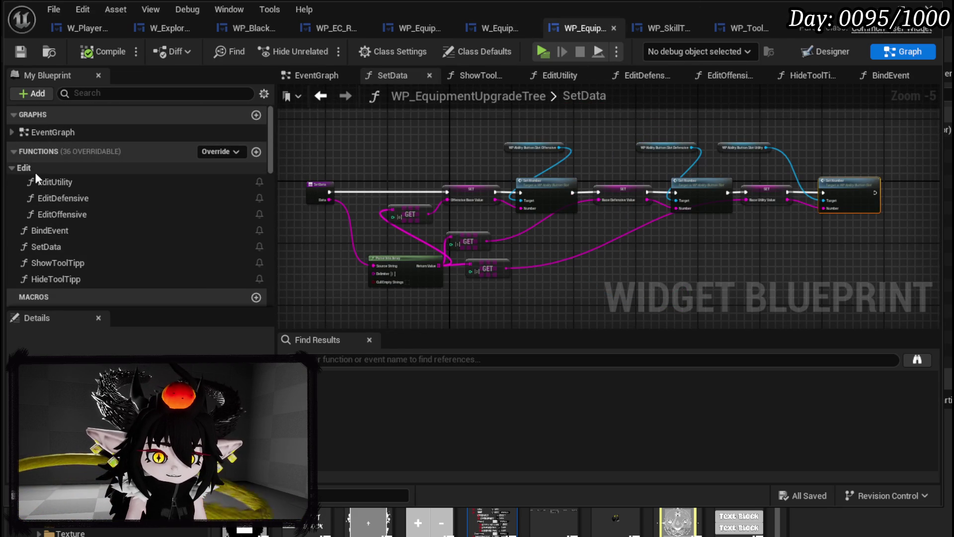
double_click(57, 230)
scroll(153, 228, down, 15)
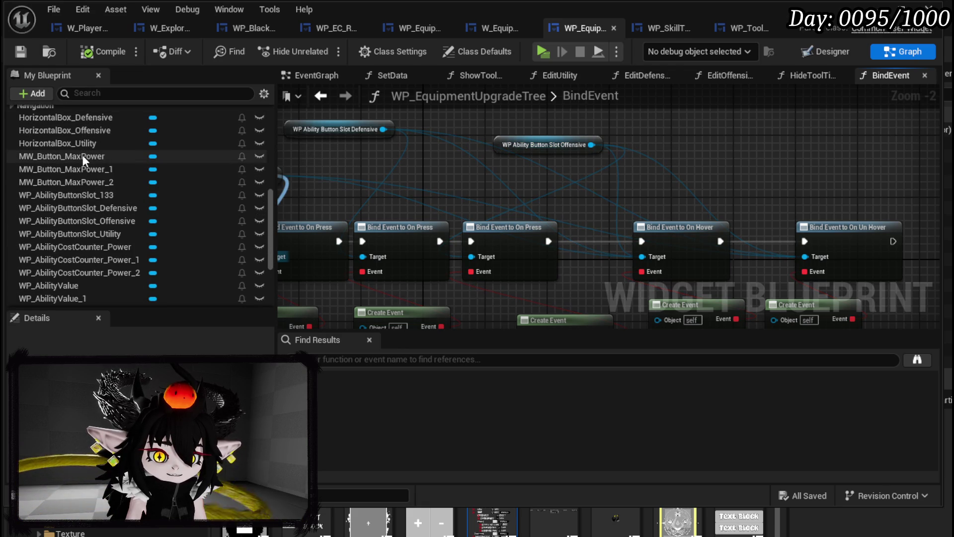
click(809, 50)
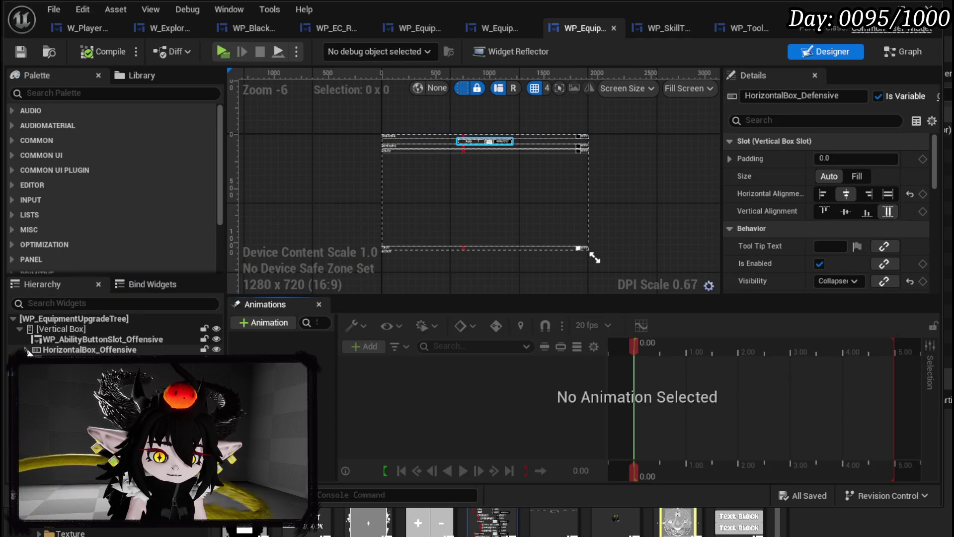
Rename the WP_AbilityValue boxes to WP_OffensiveValue, WP_DefensiveValue and WP_UtilityValue, then save.
click(471, 141)
scroll(359, 150, up, 3)
scroll(516, 184, up, 2)
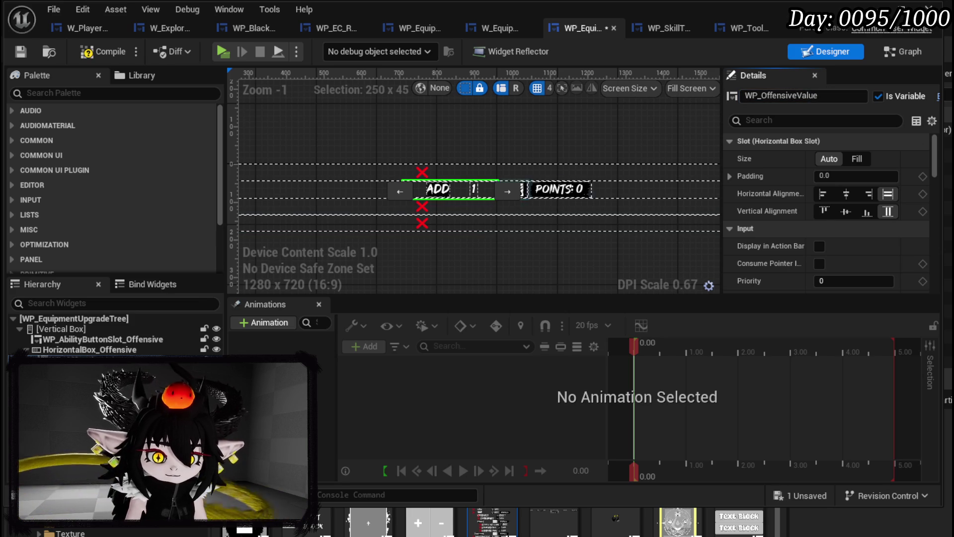
click(75, 411)
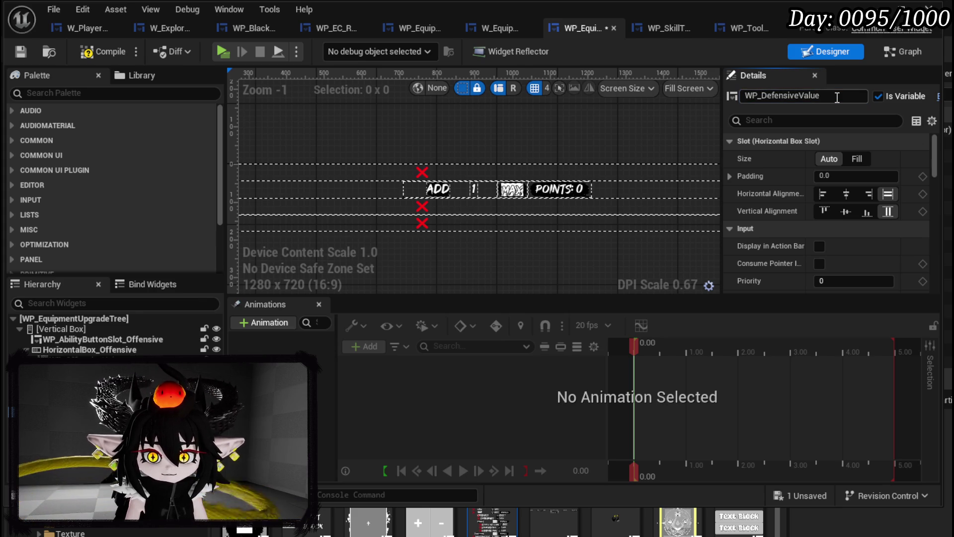
click(474, 189)
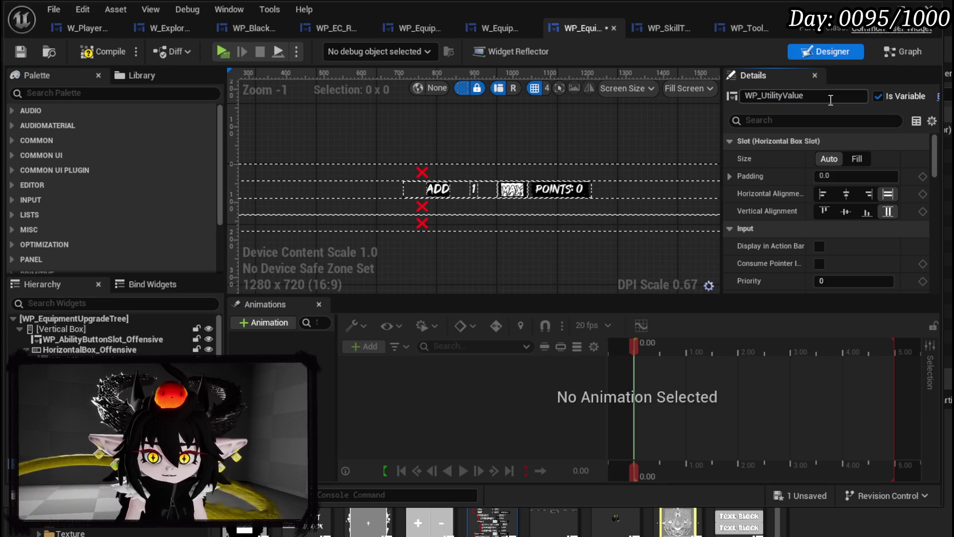
click(20, 52)
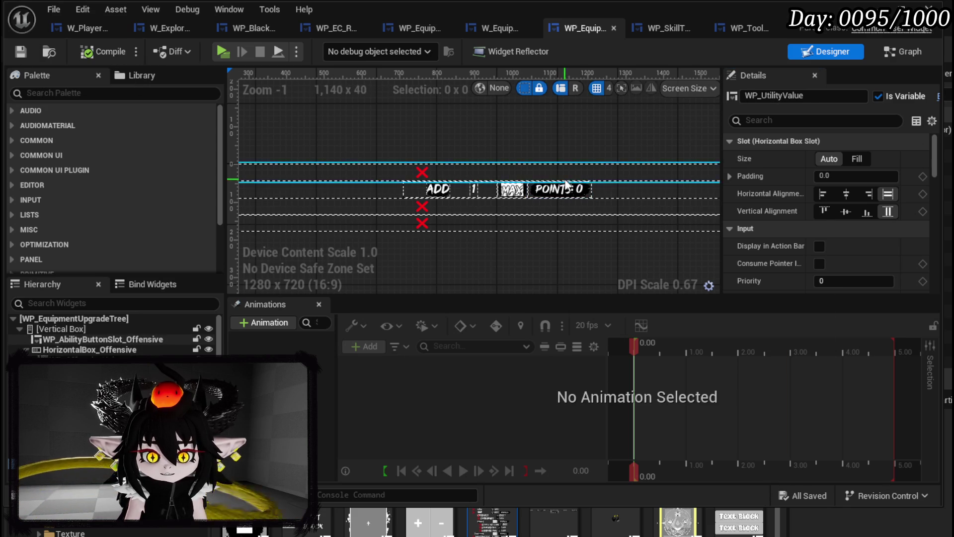
click(909, 53)
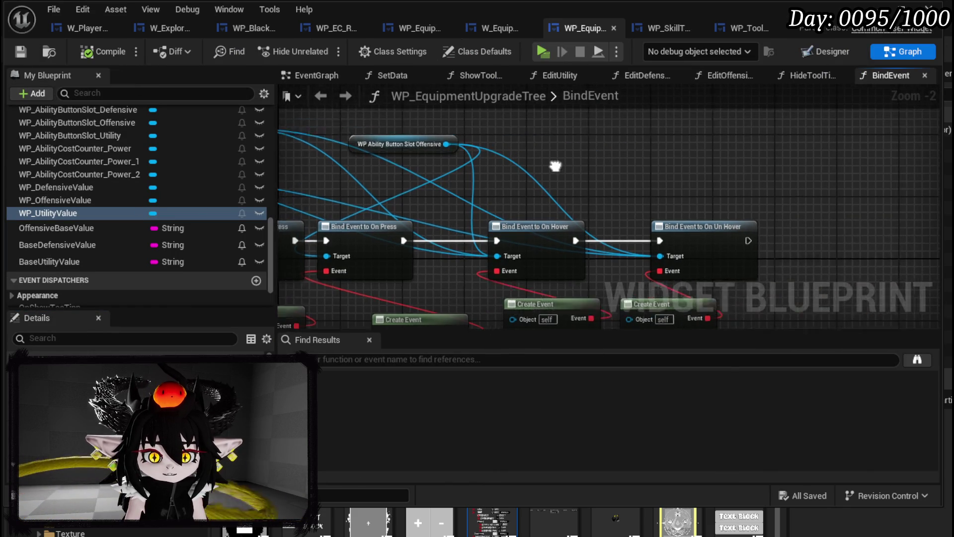
Place getter nodes for WP_DefensiveValue, WP_OffensiveValue and WP_UtilityValue in the BindEvent graph.
drag(37, 187, 596, 154)
click(636, 167)
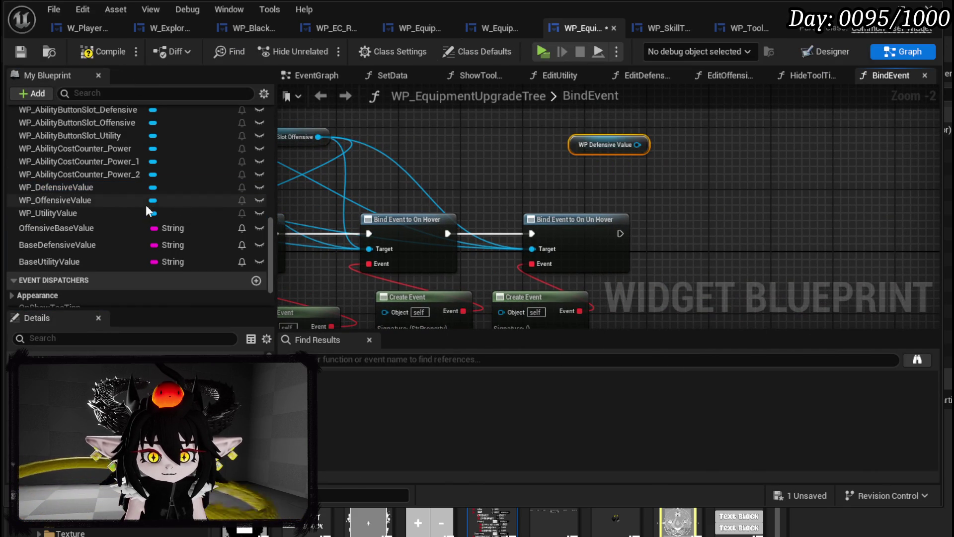
drag(97, 199, 461, 184)
click(464, 191)
drag(71, 205, 579, 158)
click(630, 185)
mouse_move(49, 213)
mouse_down()
mouse_move(622, 169)
mouse_move(580, 182)
mouse_up()
click(609, 207)
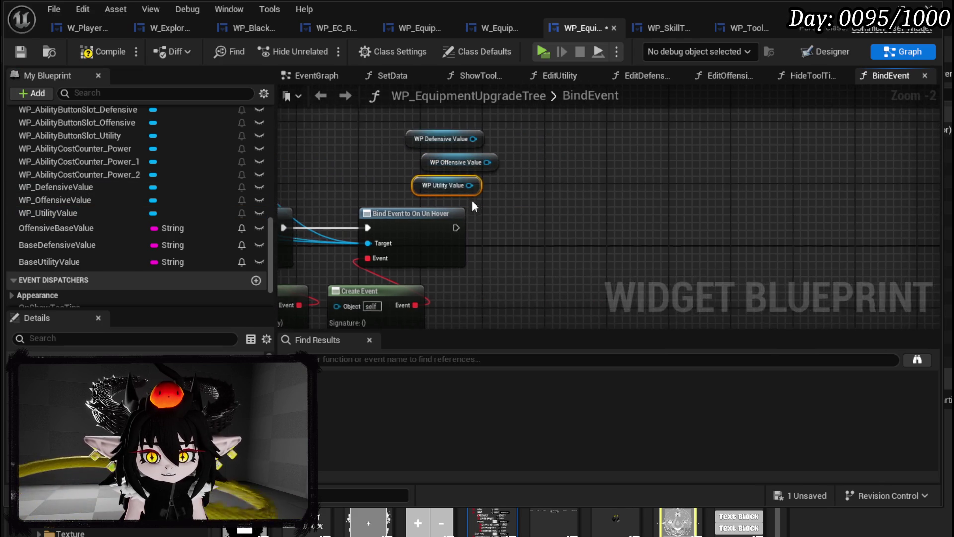
scroll(472, 204, up, 1)
Add a Bind Event to On Number Change, chained after the hover binding, targeting the value boxes.
mouse_move(476, 129)
mouse_down()
mouse_move(539, 156)
mouse_move(589, 157)
mouse_up()
text(B)
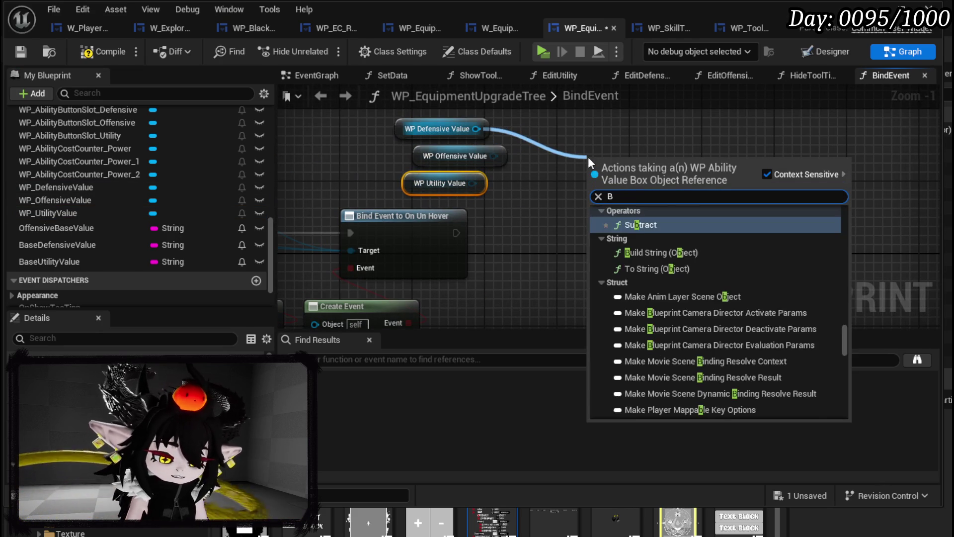
text(ind on )
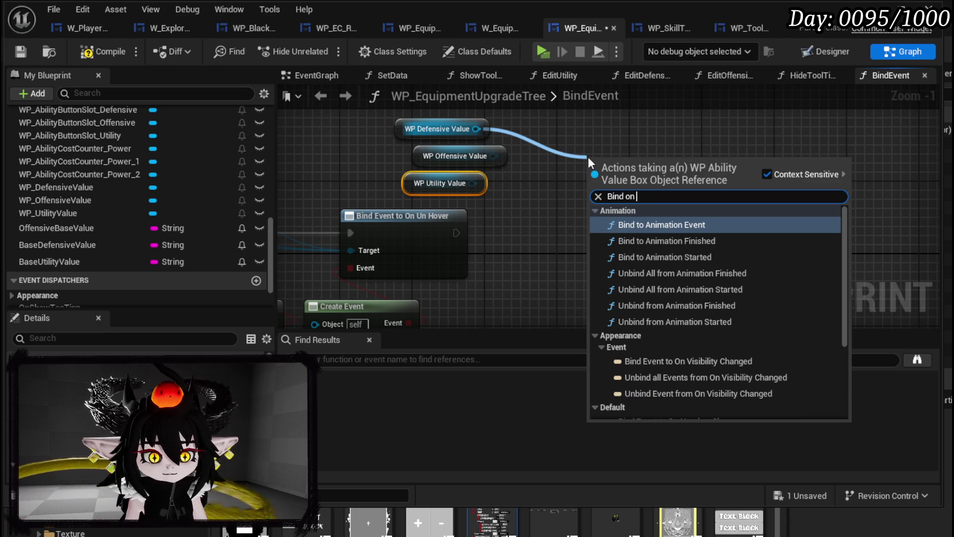
text(Change)
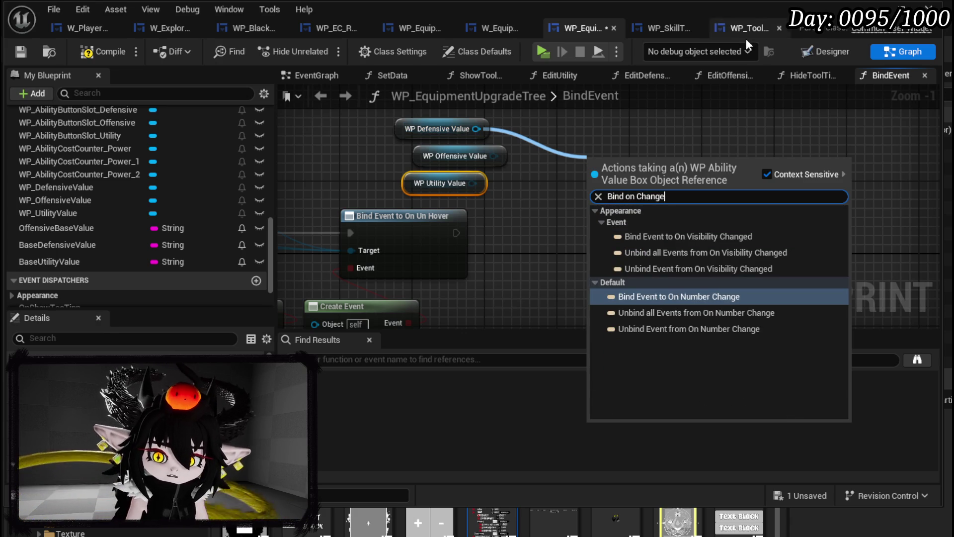
click(664, 294)
mouse_move(456, 232)
mouse_down()
mouse_move(478, 242)
mouse_move(594, 179)
mouse_up()
drag(493, 156, 500, 169)
drag(600, 197, 600, 197)
Create a matching handler function from the binding's event via Create Event.
mouse_move(471, 183)
mouse_down()
mouse_move(611, 198)
mouse_move(592, 256)
mouse_up()
text(Cr)
click(655, 326)
click(592, 317)
click(587, 356)
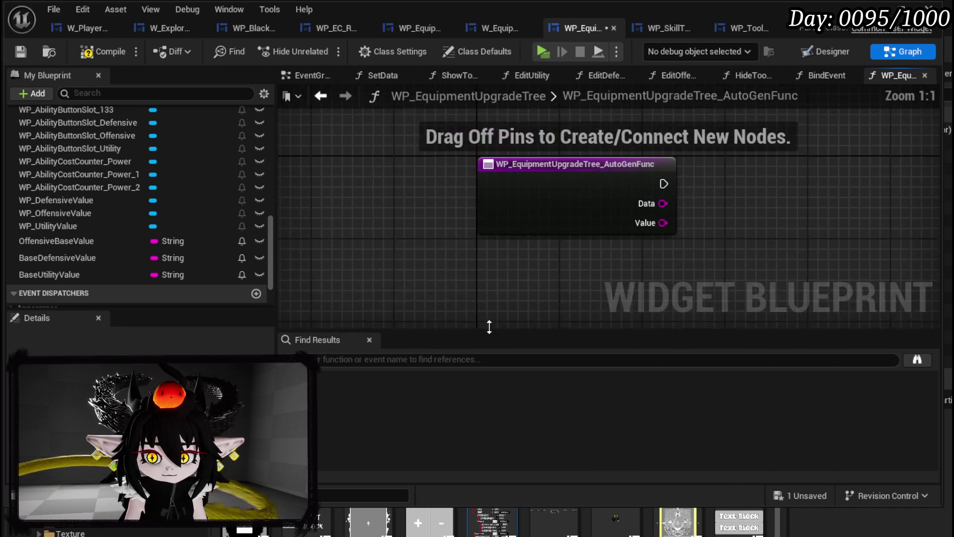
Rename the auto-generated handler function to ChangingValue.
right_click(590, 220)
click(623, 369)
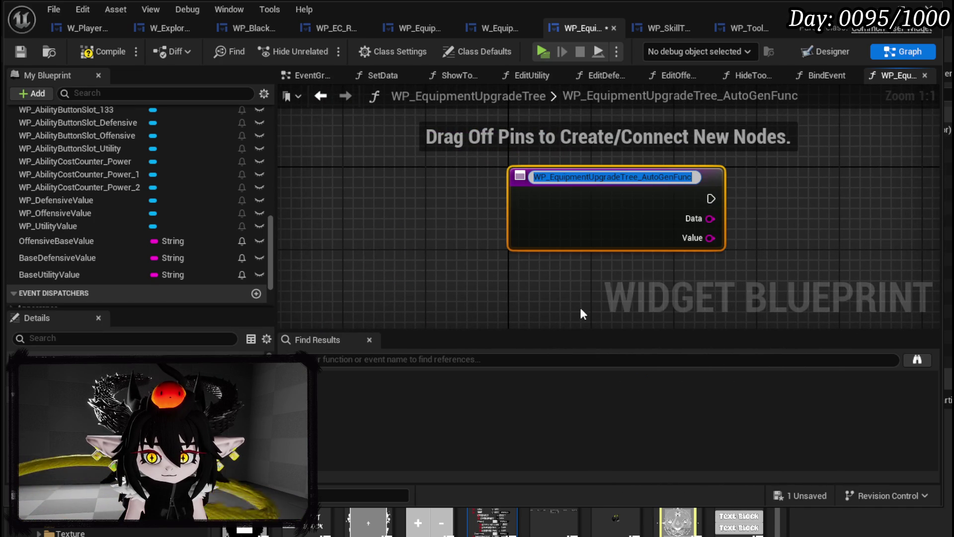
text(o)
key(BackSpace)
text(Chang)
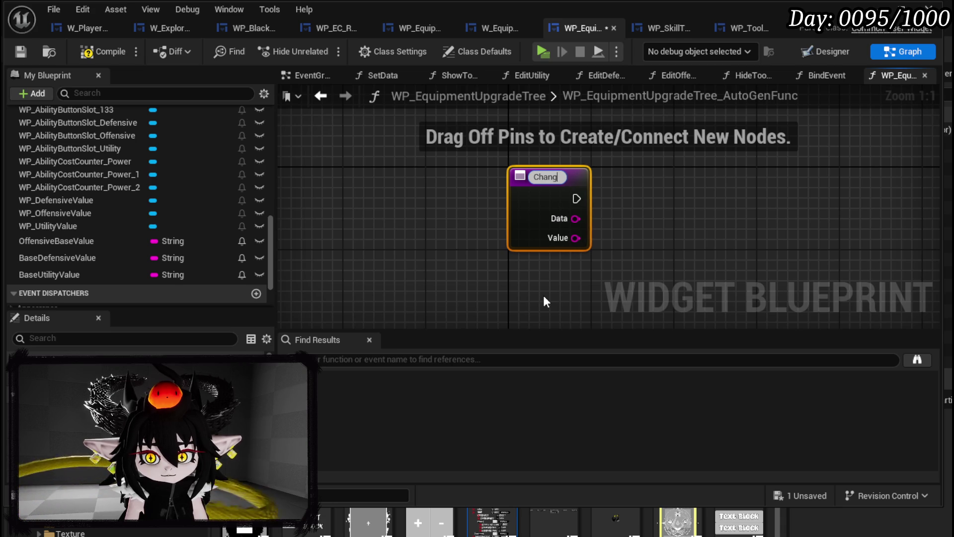
text(ingValue)
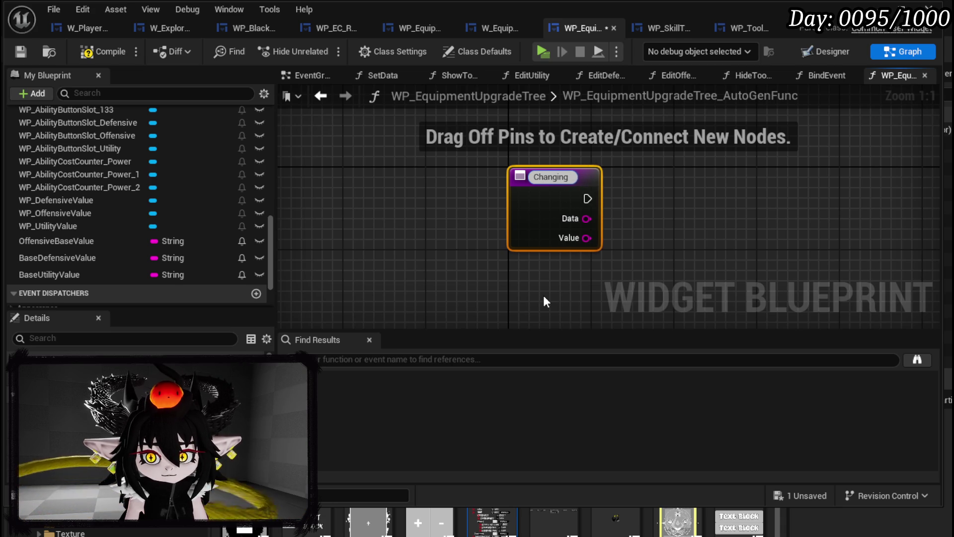
key(Return)
Switch on Data with a Switch on String having Offensive, Defensive and Utility cases, then compile.
mouse_move(602, 224)
mouse_down()
mouse_move(424, 218)
mouse_move(511, 221)
mouse_move(548, 201)
mouse_up()
text(Switch)
key(Return)
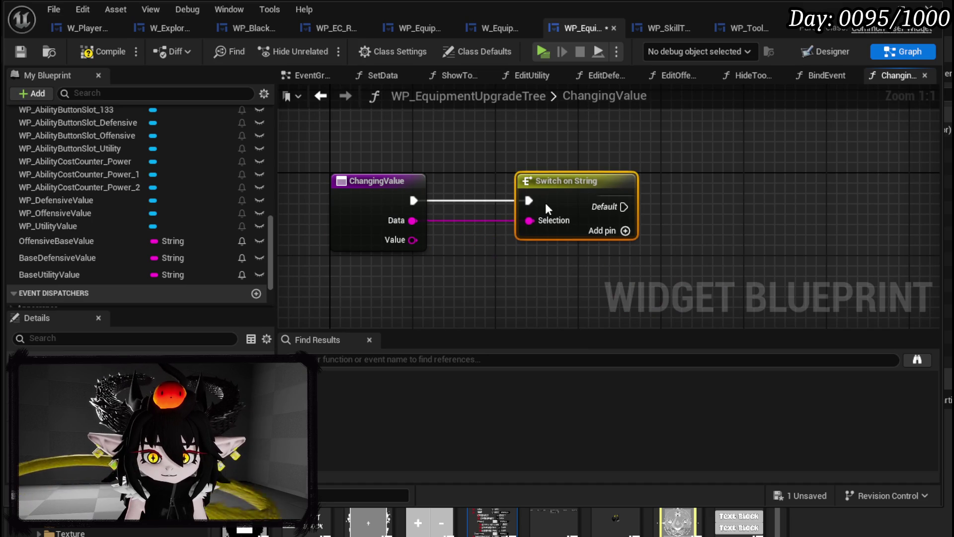
click(625, 231)
click(625, 251)
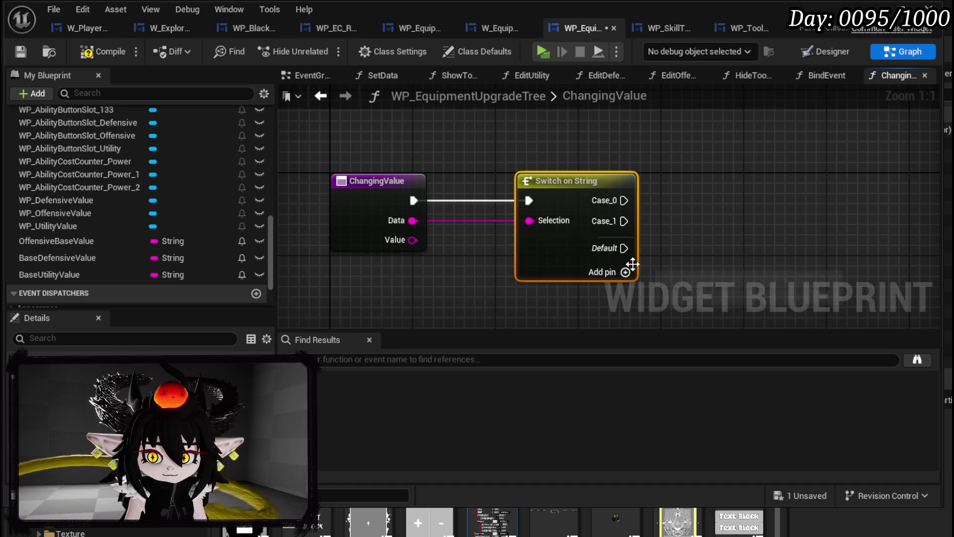
click(625, 271)
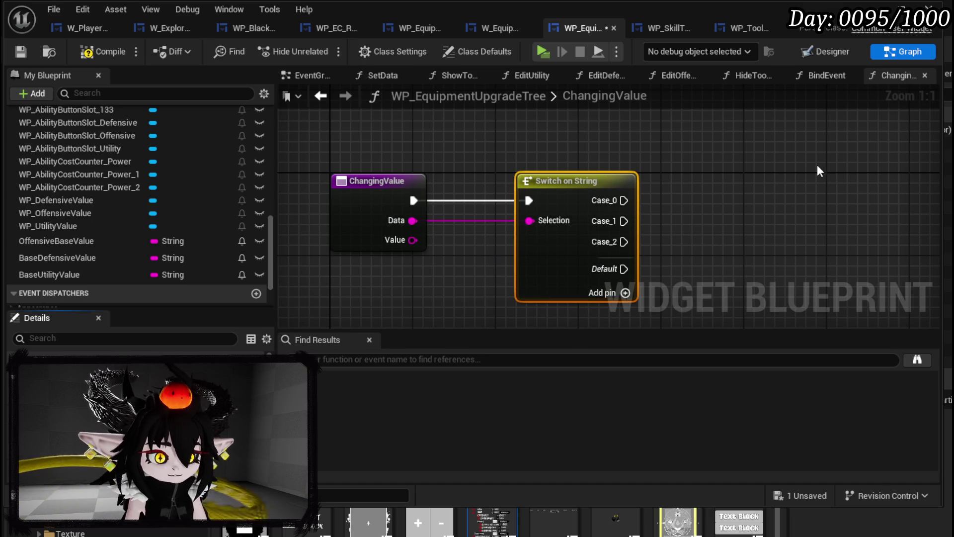
key(Return)
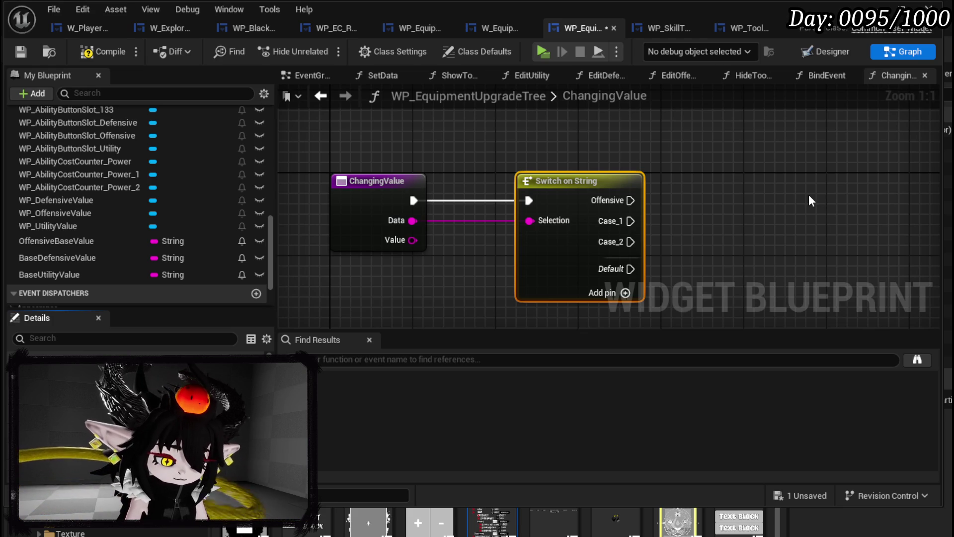
key(Return)
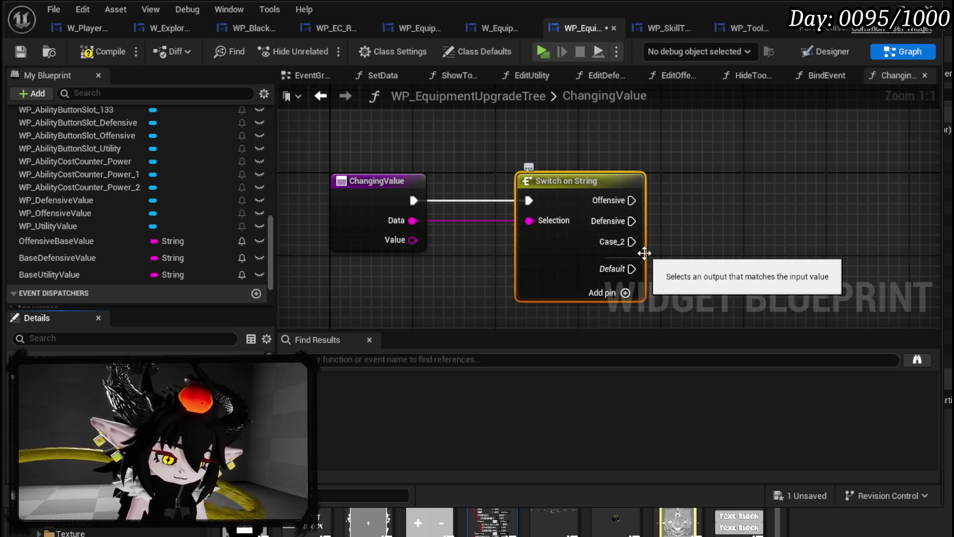
key(Return)
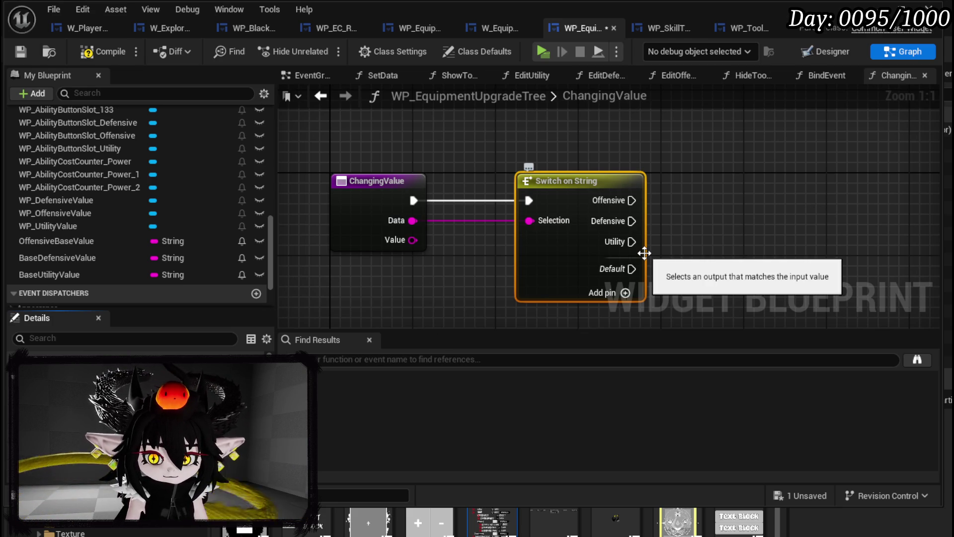
click(25, 50)
Place getters for the Defensive, Offensive and Utility ability button slots in the graph.
scroll(516, 171, down, 2)
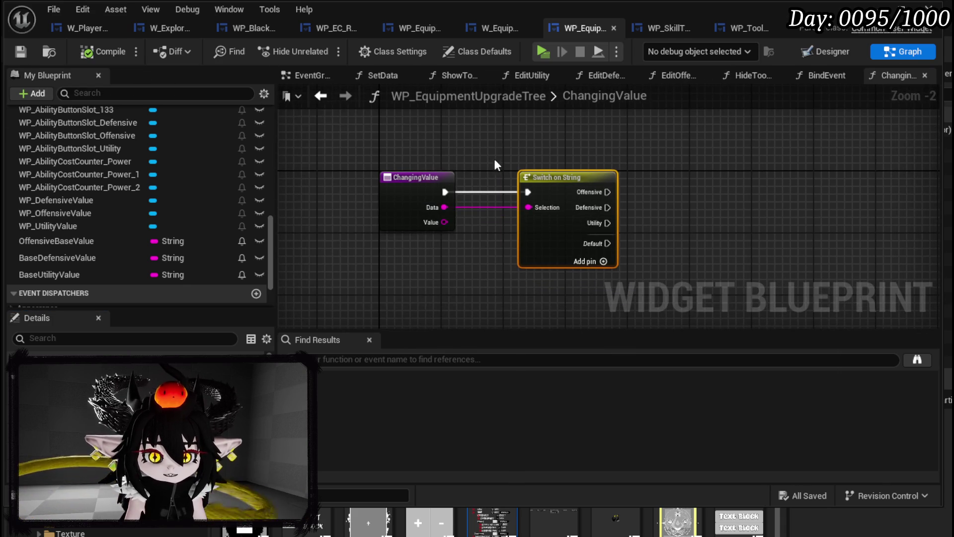
scroll(147, 226, up, 4)
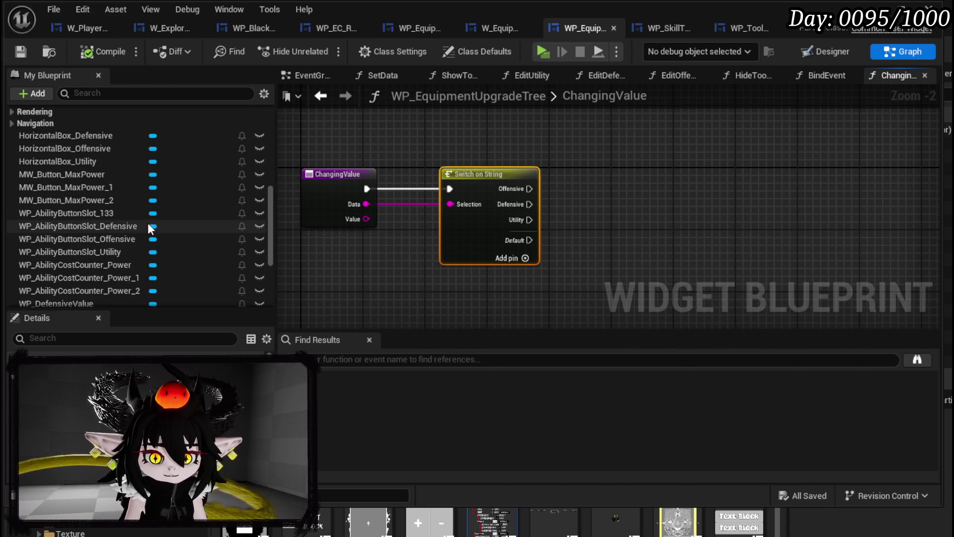
scroll(148, 226, up, 5)
scroll(148, 226, down, 3)
scroll(148, 228, down, 2)
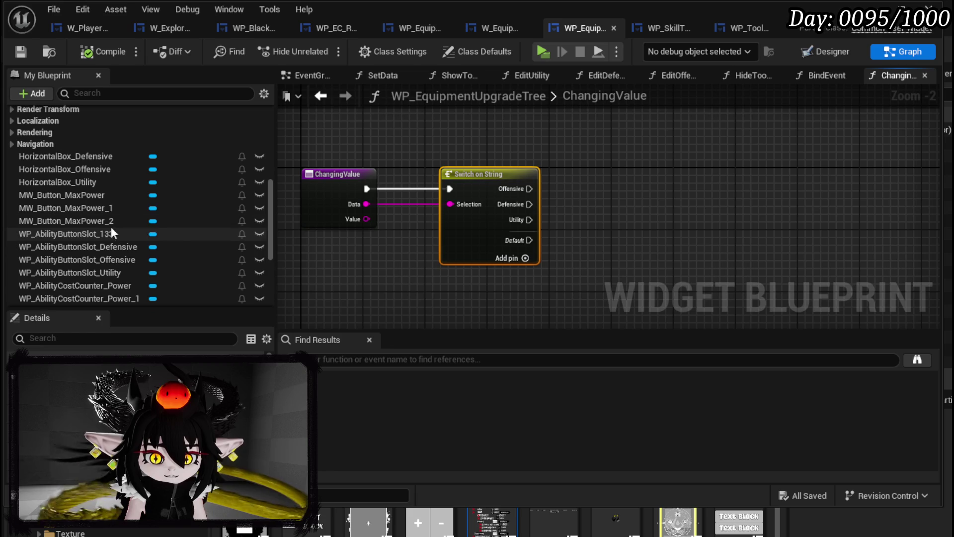
drag(99, 248, 451, 131)
click(506, 154)
click(106, 259)
drag(602, 159, 603, 159)
click(616, 179)
drag(90, 272, 623, 178)
Finish the Utility slot getter and add a Set Number node targeting the Defensive slot.
click(622, 198)
drag(494, 179, 582, 141)
text(Set Number)
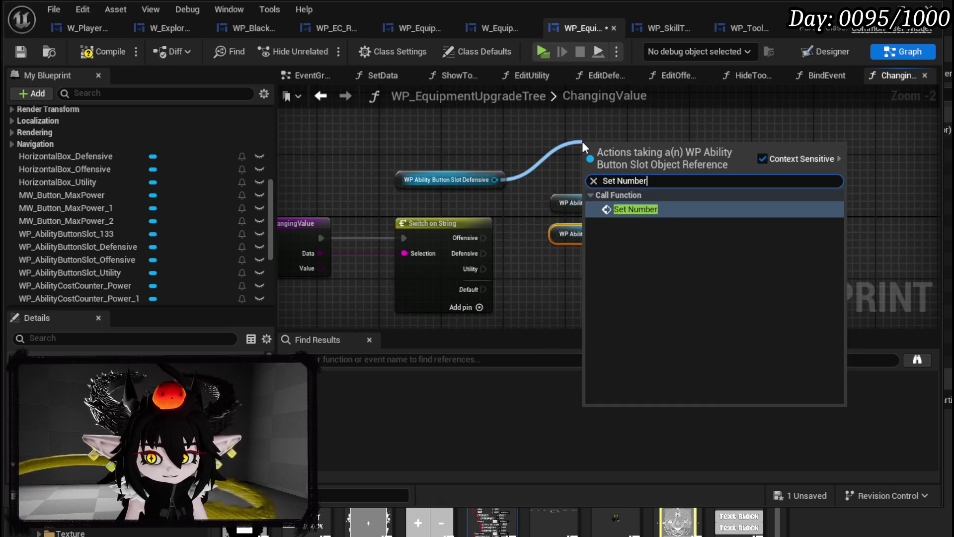
click(629, 209)
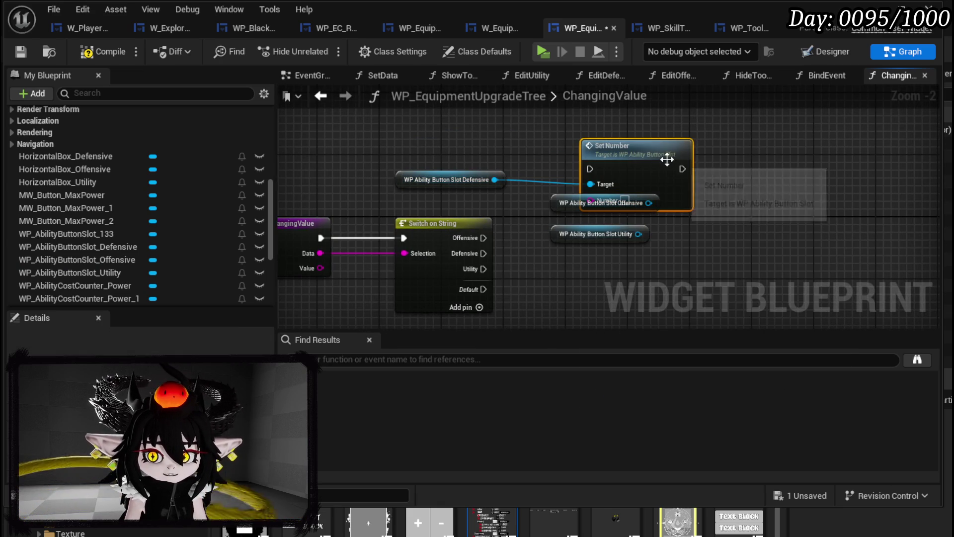
drag(671, 160, 665, 136)
Add getters for OffensiveBaseValue, BaseDefensiveValue and BaseUtilityValue, and shift the Switch node left.
scroll(185, 253, down, 5)
mouse_move(105, 179)
mouse_down()
mouse_move(528, 276)
mouse_move(487, 235)
mouse_up()
click(562, 299)
click(149, 197)
mouse_move(95, 195)
mouse_down()
mouse_move(485, 234)
mouse_move(476, 241)
mouse_up()
click(491, 264)
click(176, 214)
drag(150, 213, 456, 265)
click(507, 272)
click(465, 191)
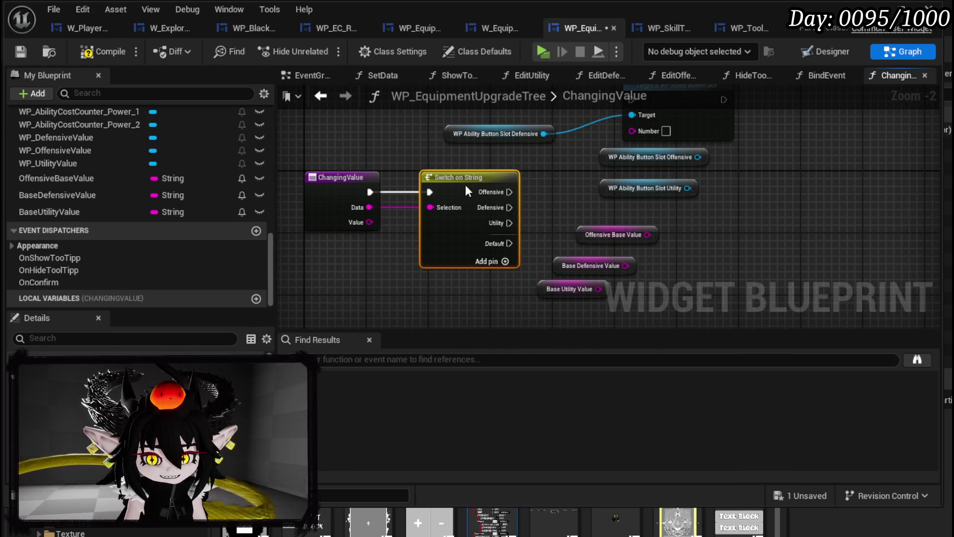
mouse_move(482, 183)
mouse_down()
mouse_move(373, 180)
mouse_move(450, 179)
mouse_up()
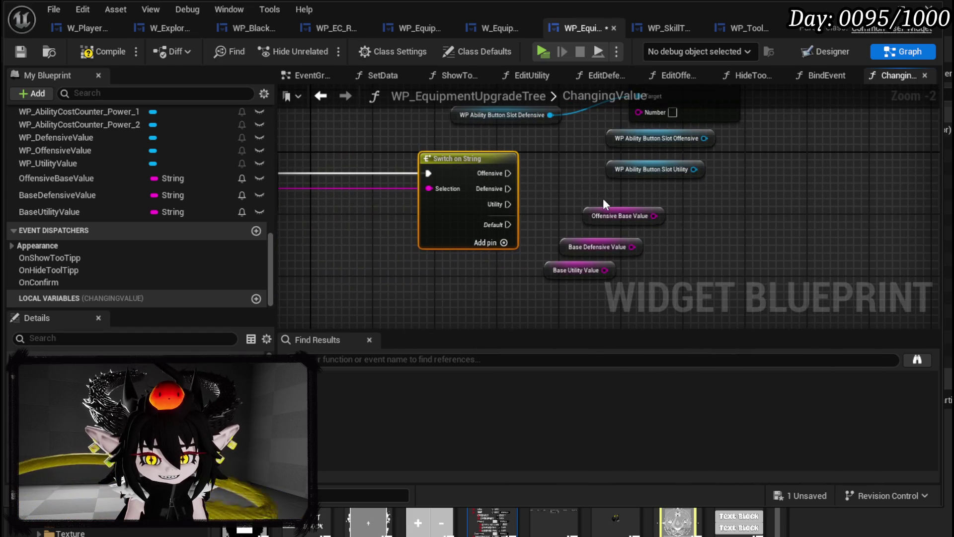
Convert Base Defensive Value and Value to integers and add them together.
drag(567, 204, 570, 188)
drag(634, 226, 710, 228)
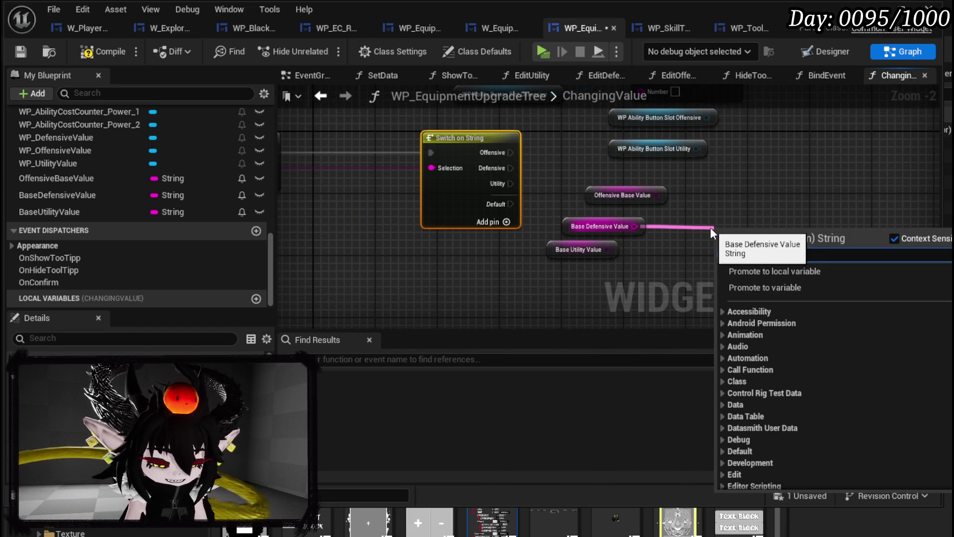
text(int)
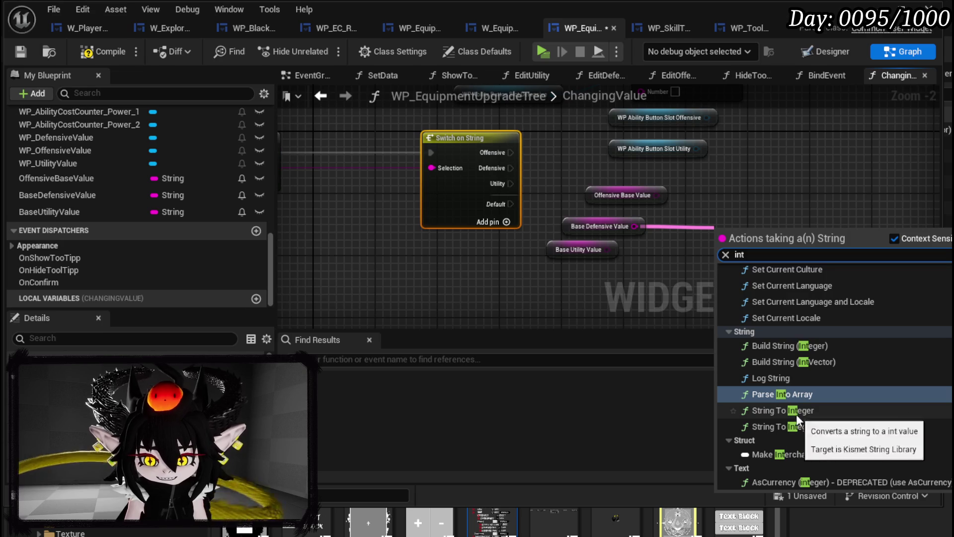
click(790, 411)
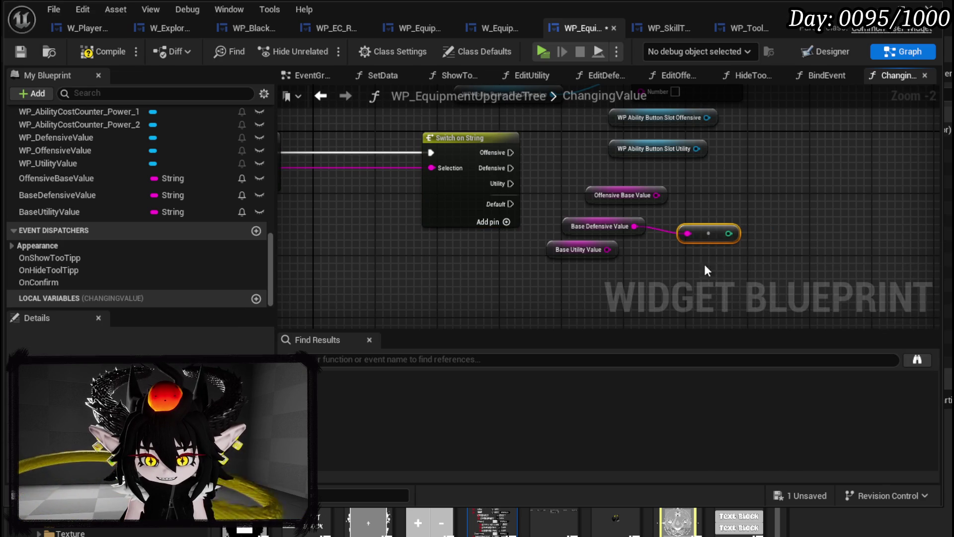
drag(377, 226, 468, 224)
drag(362, 181, 415, 202)
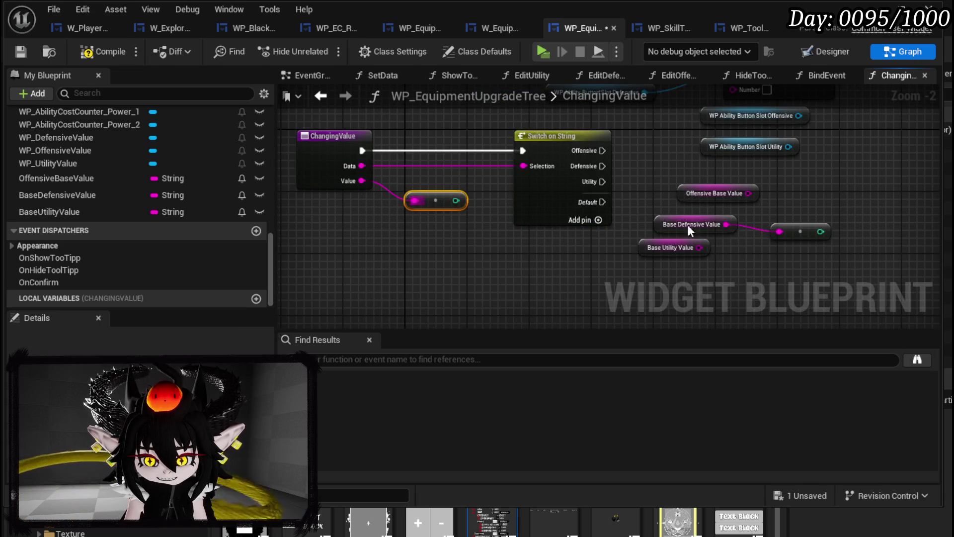
drag(603, 220, 502, 223)
drag(718, 234, 756, 237)
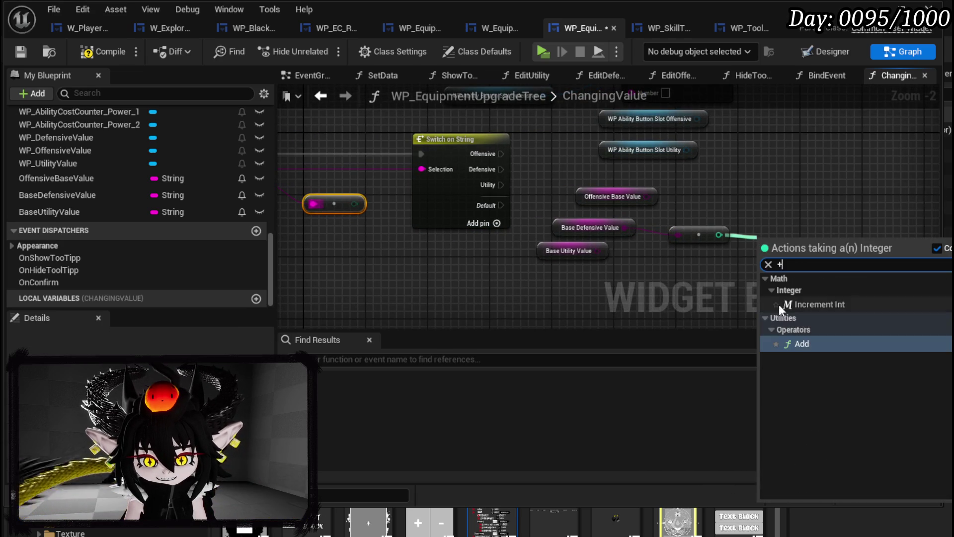
click(800, 347)
Feed the sum into Set Number's Number and run it from the Defensive case.
mouse_move(377, 209)
mouse_down()
mouse_move(402, 236)
mouse_move(694, 268)
mouse_move(763, 258)
mouse_move(791, 242)
mouse_up()
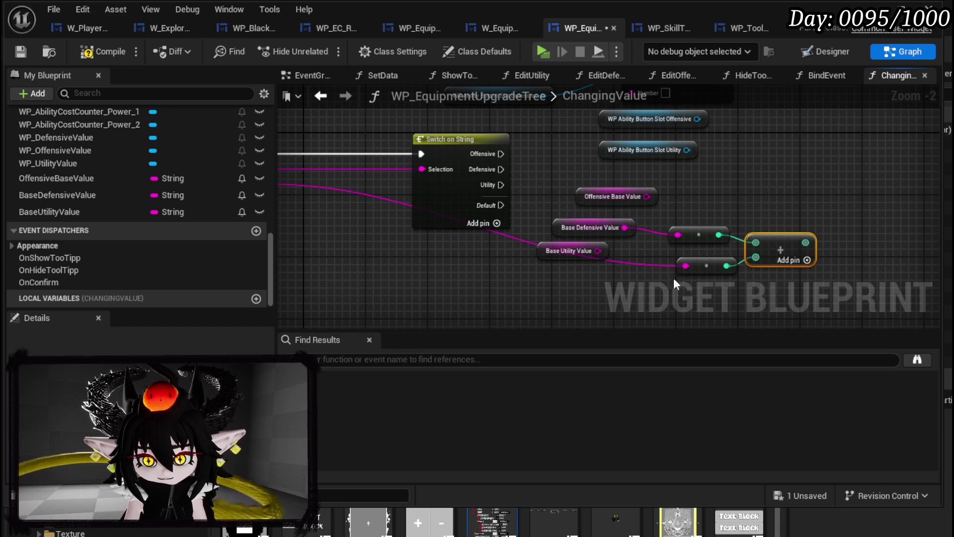
click(667, 200)
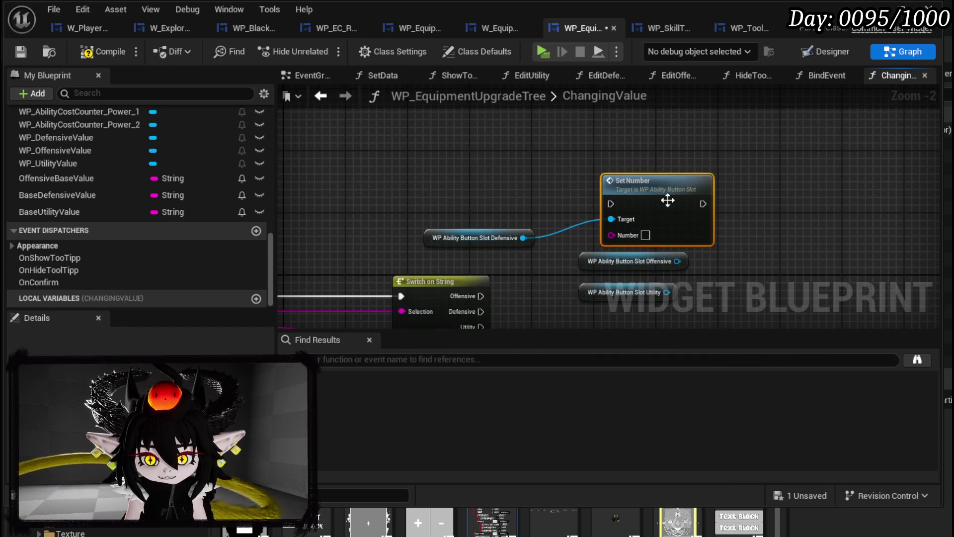
drag(667, 200, 869, 208)
drag(641, 297, 669, 155)
drag(662, 196, 694, 249)
click(730, 156)
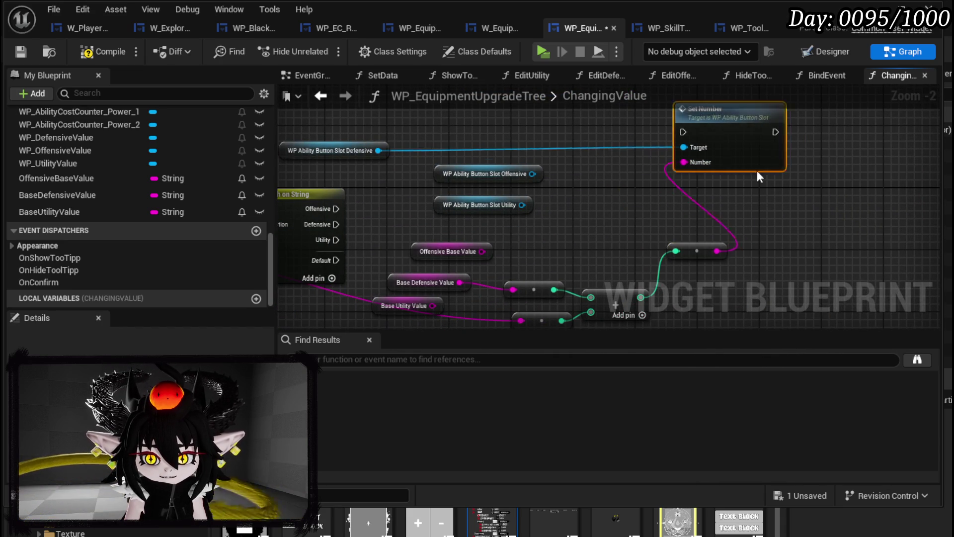
drag(730, 156, 798, 220)
mouse_move(338, 224)
mouse_down()
mouse_move(776, 210)
mouse_move(807, 221)
mouse_up()
mouse_move(287, 142)
mouse_down()
mouse_move(427, 145)
mouse_move(795, 182)
mouse_up()
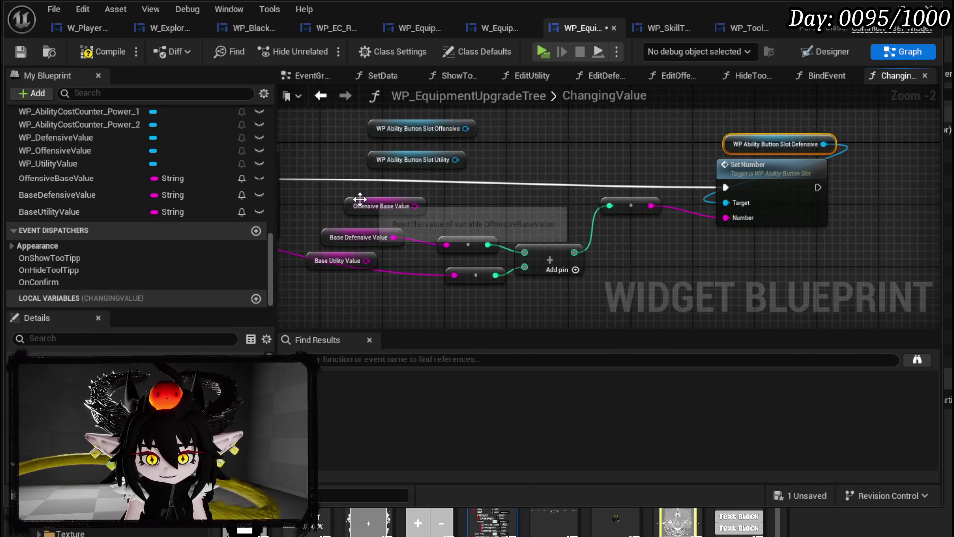
Arrange the Offensive nodes, then copy and paste the sum and Set Number nodes.
drag(433, 249, 426, 127)
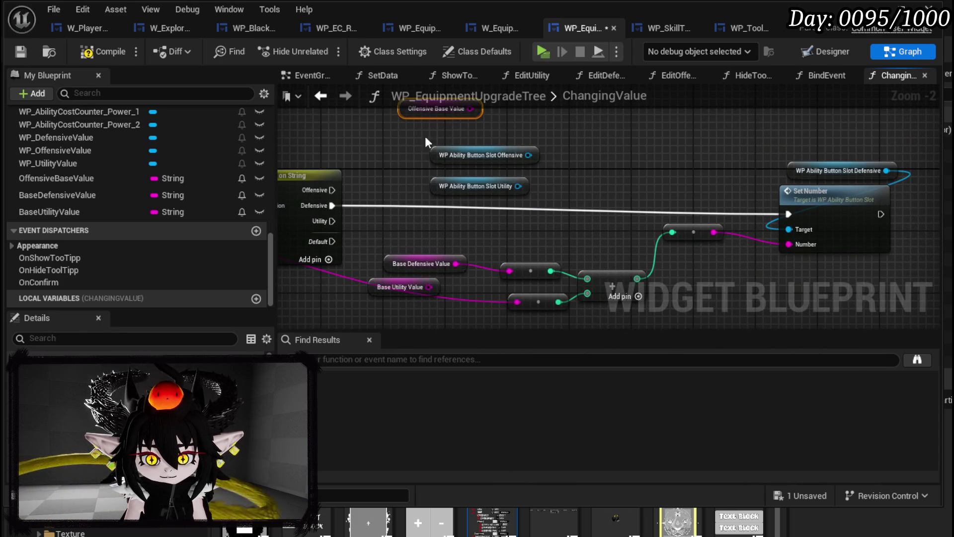
drag(500, 213, 541, 114)
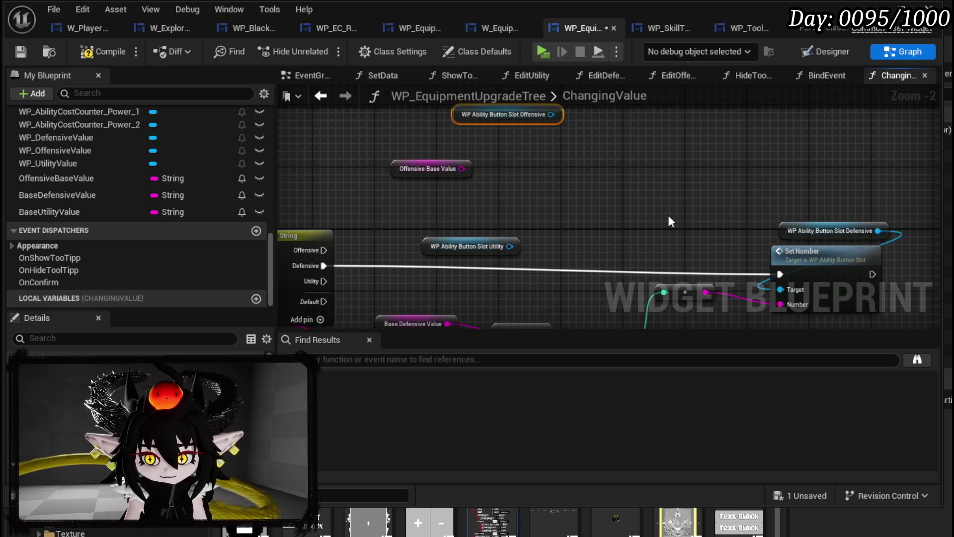
drag(485, 279, 700, 150)
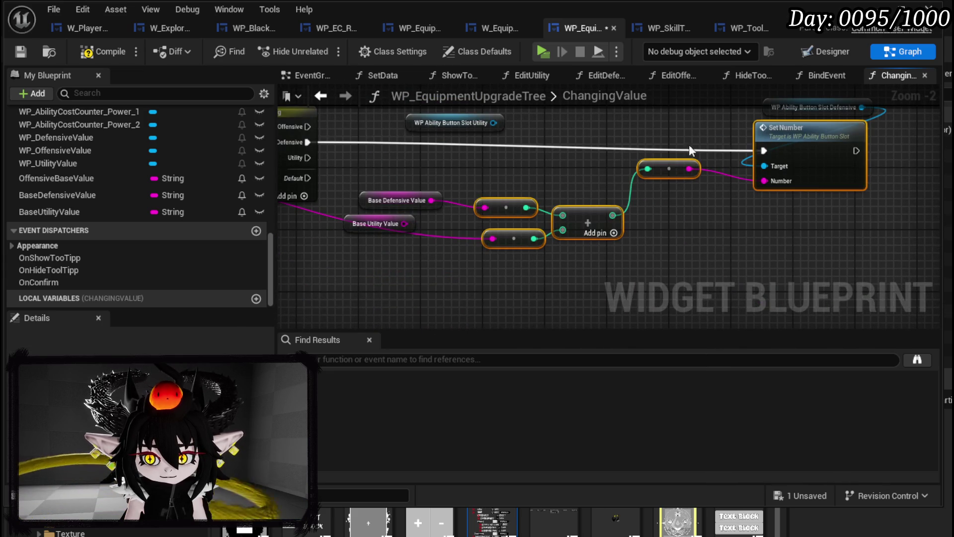
key(ctrl+c)
key(ctrl+v)
Wire the pasted copy to Offensive Base Value, Value, the Offensive slot and the Offensive case.
drag(511, 161, 570, 173)
mouse_move(337, 257)
mouse_down()
mouse_move(788, 186)
mouse_move(776, 179)
mouse_up()
drag(527, 148, 765, 169)
mouse_move(363, 259)
mouse_down()
mouse_move(844, 128)
mouse_move(830, 132)
mouse_up()
Duplicate the Defensive sum nodes and Set Number for the Utility branch.
mouse_move(442, 233)
mouse_down()
mouse_move(734, 171)
mouse_move(759, 150)
mouse_up()
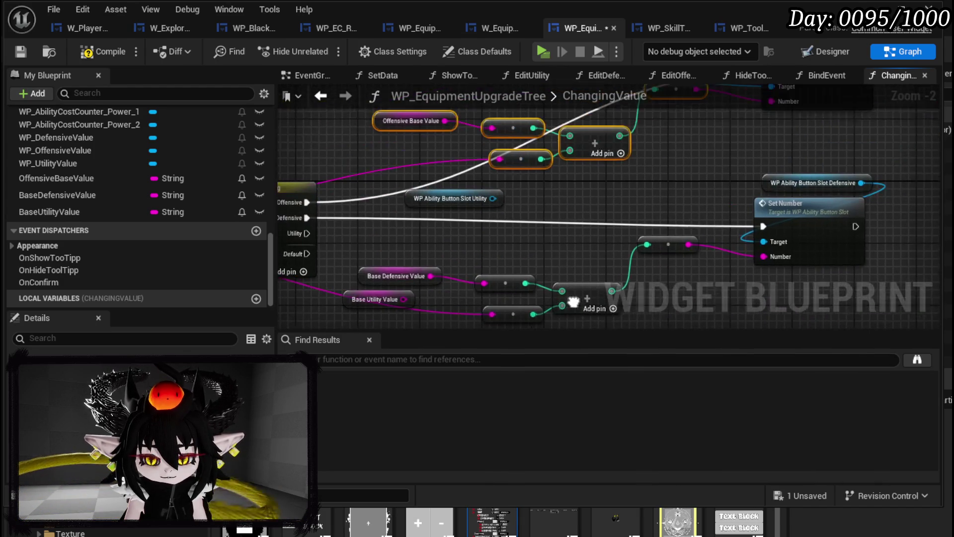
drag(481, 245, 663, 168)
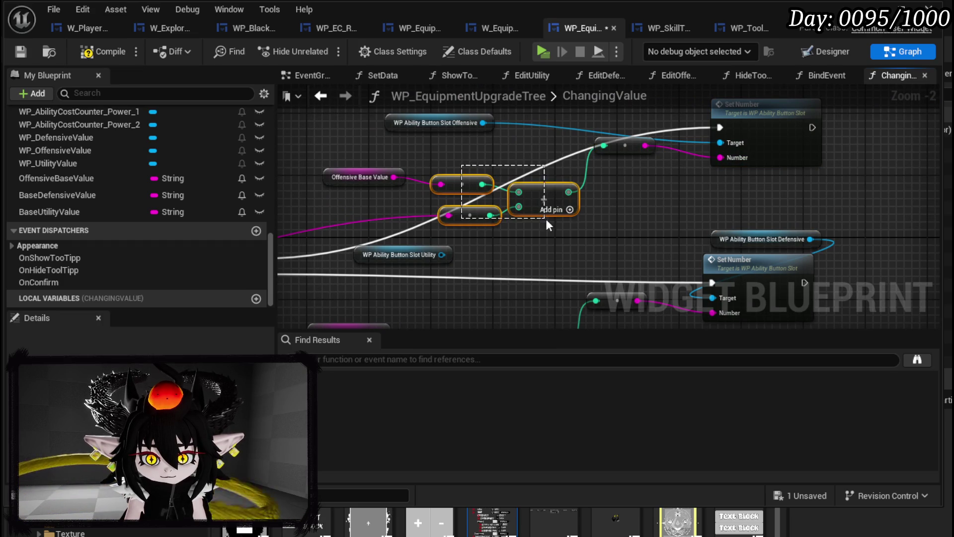
drag(613, 129, 766, 164)
key(ctrl+c)
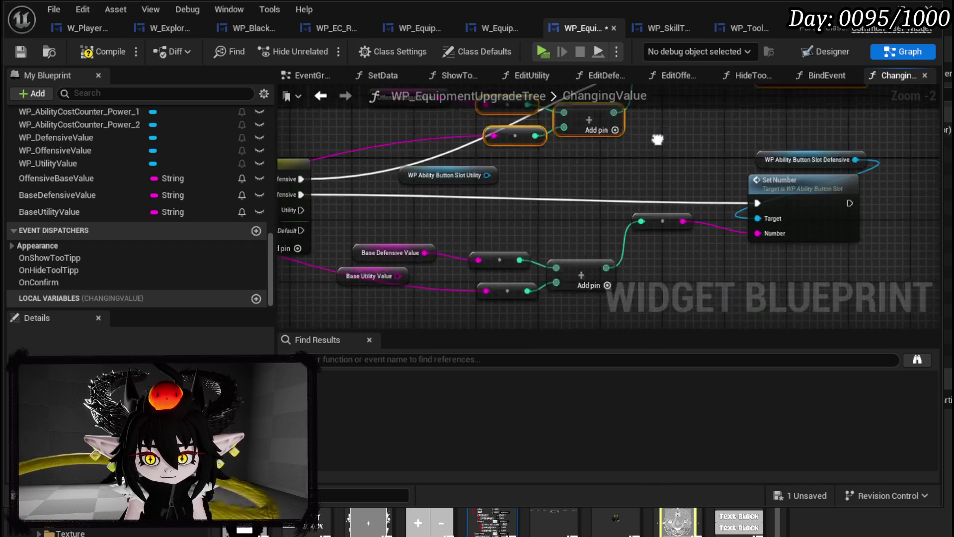
key(ctrl+v)
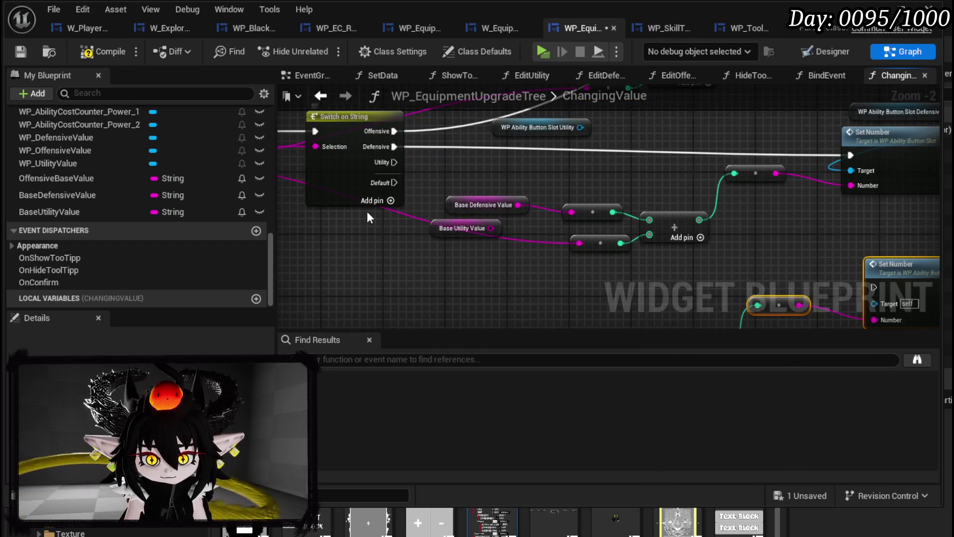
Connect Base Utility Value and the Utility slot into the duplicated nodes.
mouse_move(390, 163)
mouse_down()
mouse_move(490, 234)
mouse_move(528, 278)
mouse_up()
mouse_move(437, 176)
mouse_down()
mouse_move(494, 299)
mouse_move(633, 268)
mouse_move(804, 303)
mouse_up()
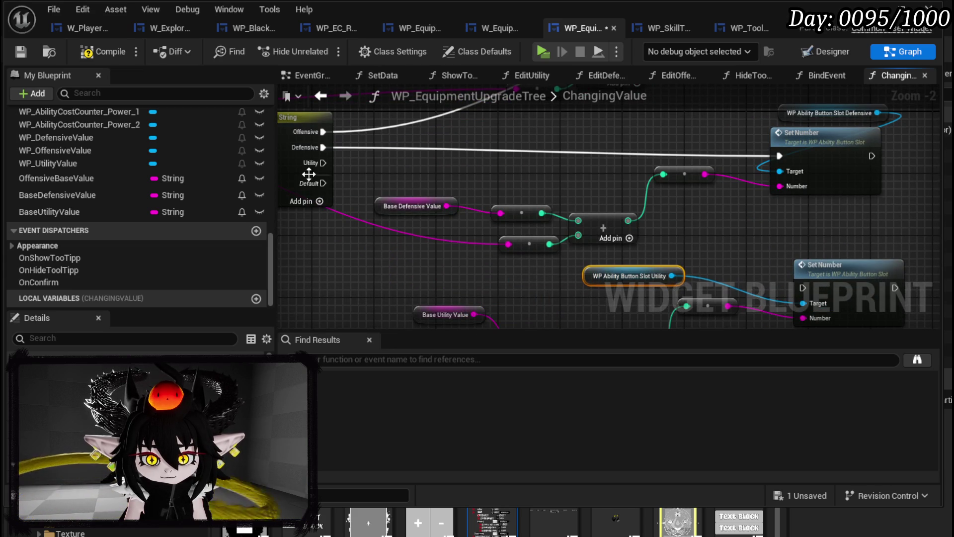
drag(323, 163, 798, 288)
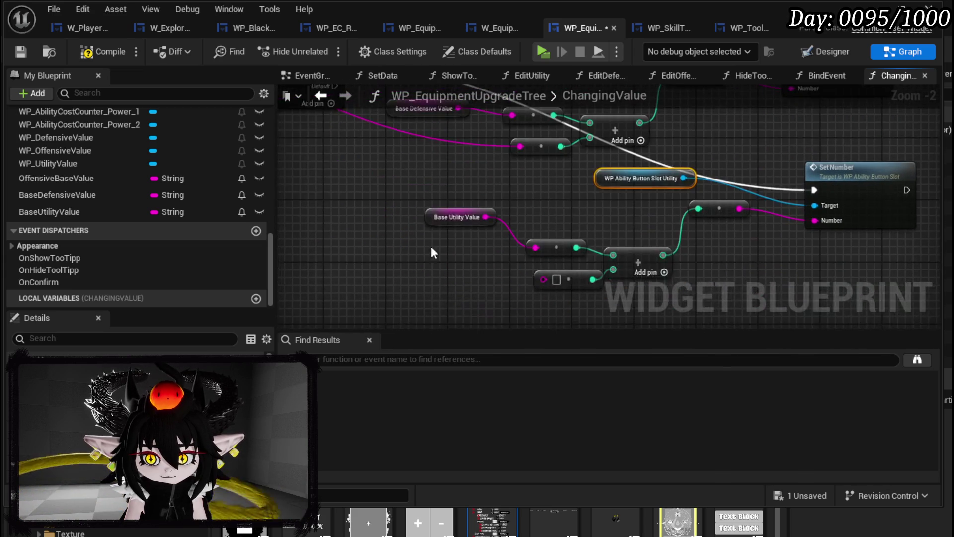
mouse_move(338, 152)
mouse_down()
mouse_move(383, 186)
mouse_move(836, 302)
mouse_move(558, 304)
mouse_up()
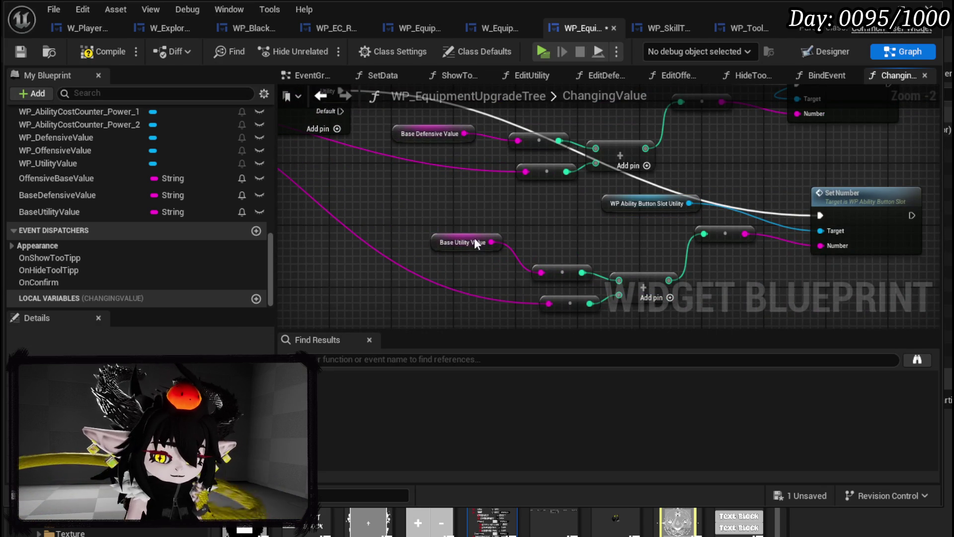
scroll(490, 257, down, 2)
mouse_move(422, 301)
mouse_down()
mouse_move(622, 251)
mouse_move(656, 211)
mouse_move(604, 216)
mouse_up()
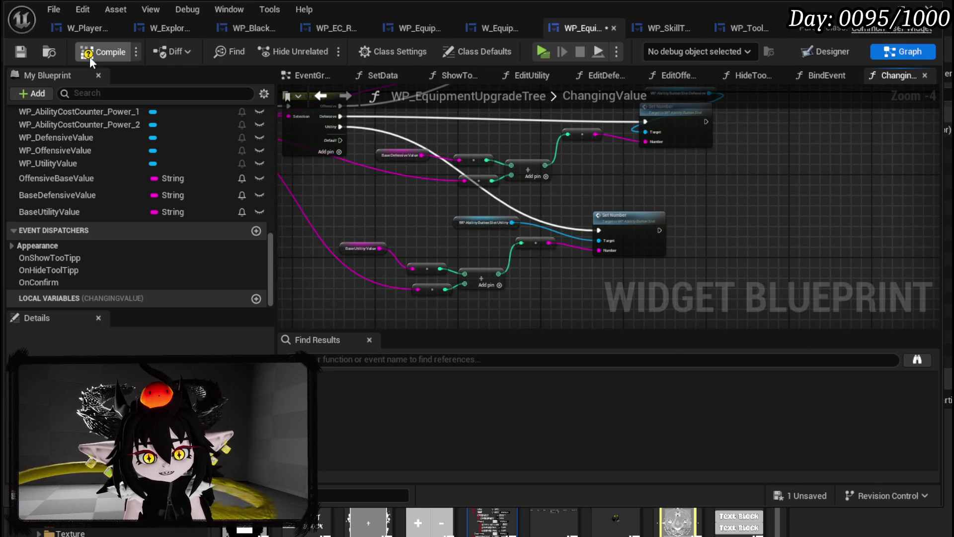
Compile, add an OnNumberChange event dispatcher, compile again, and add an input parameter to it.
click(26, 52)
mouse_move(504, 148)
mouse_down()
mouse_move(587, 215)
mouse_move(514, 210)
mouse_up()
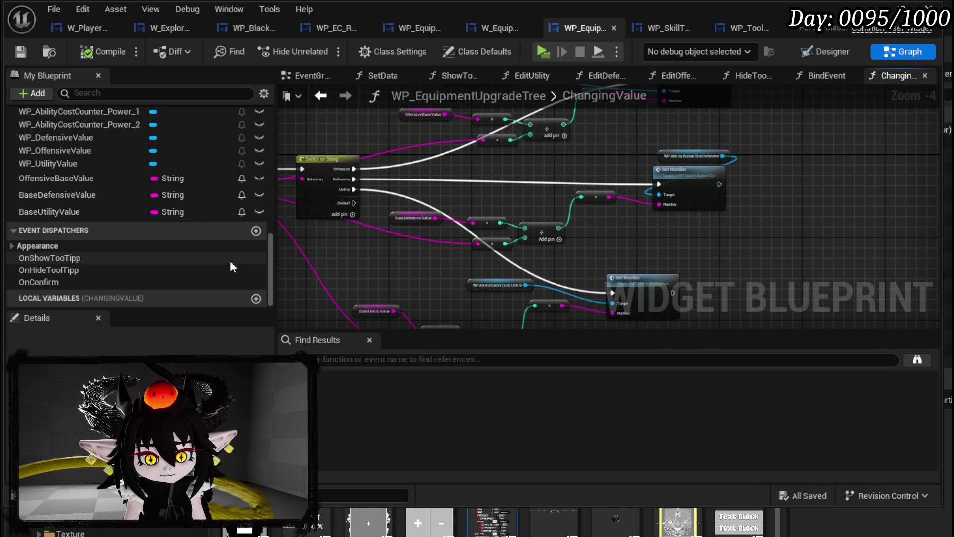
click(256, 231)
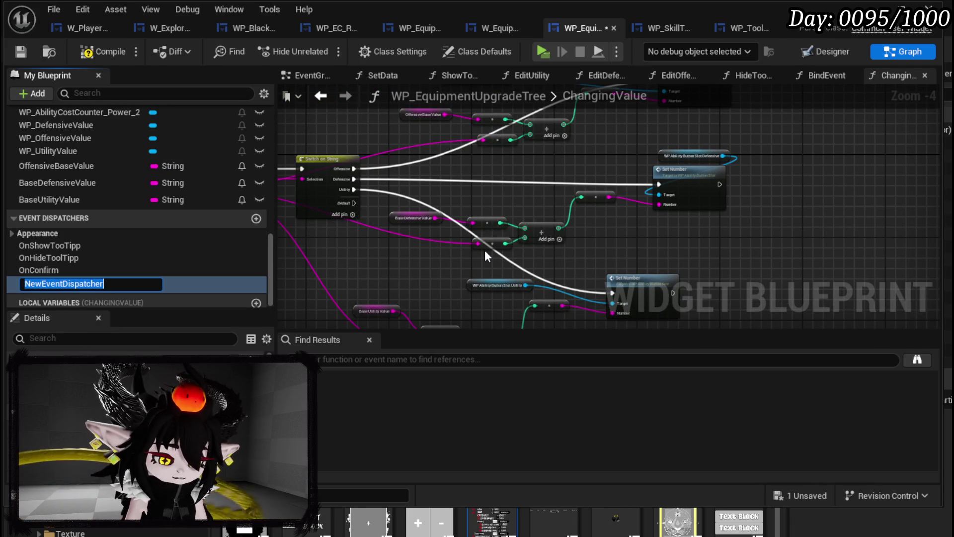
text(OnNumb)
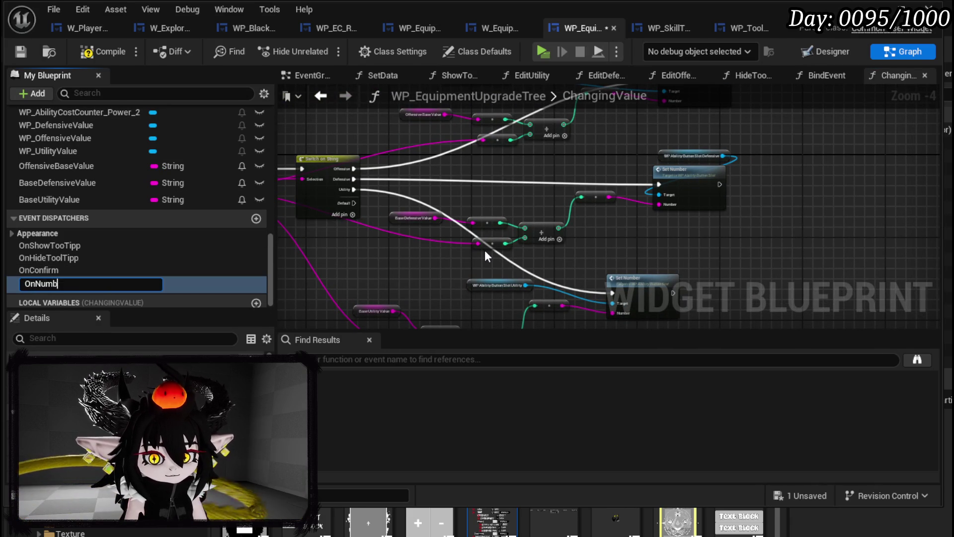
text(erChang)
key(Return)
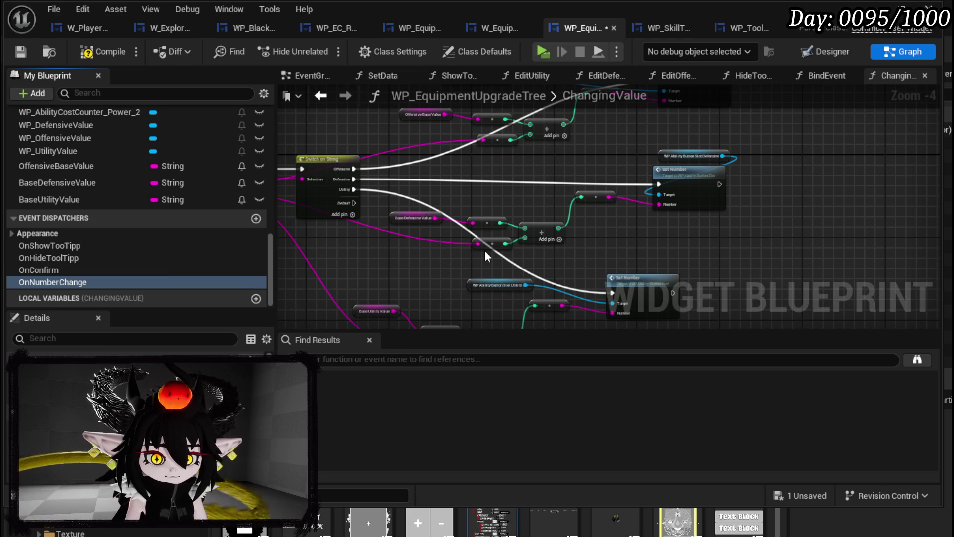
click(22, 54)
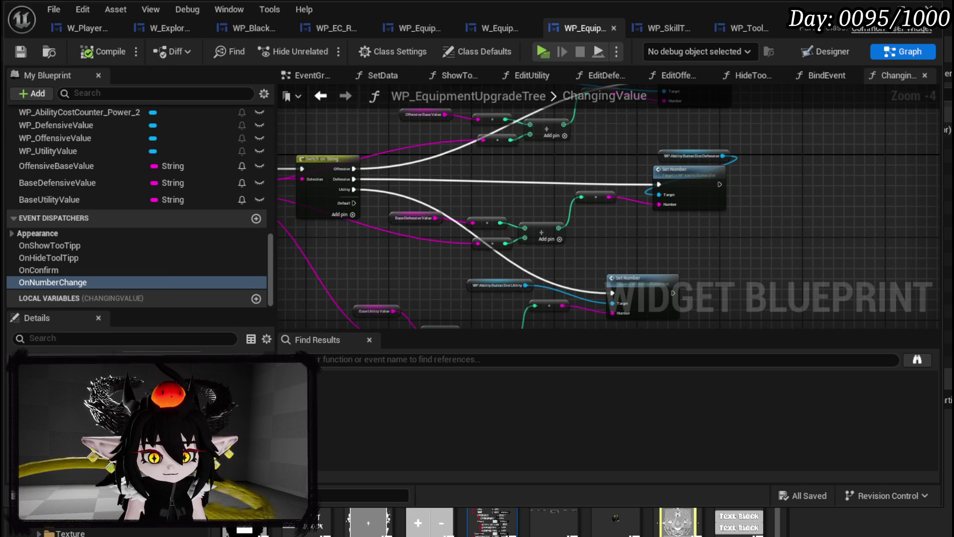
click(258, 357)
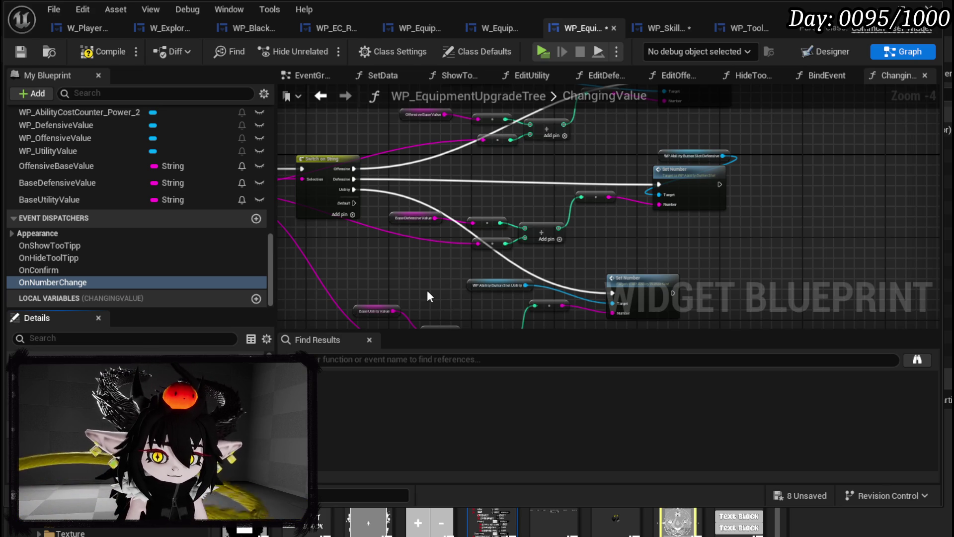
Save the blueprint, then add a Call OnNumberChange node wired after the Set Number nodes.
click(23, 52)
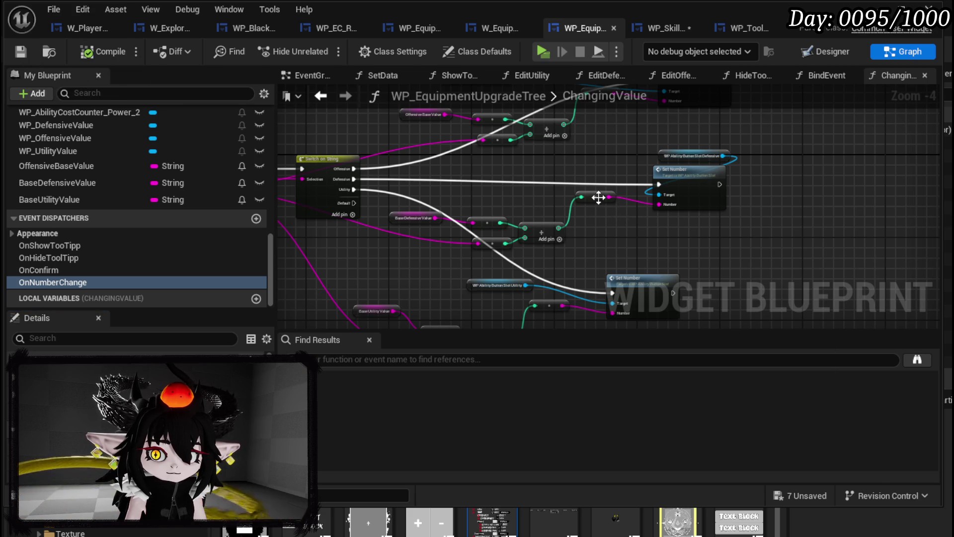
drag(599, 199, 594, 206)
click(81, 282)
drag(81, 282, 774, 164)
click(788, 184)
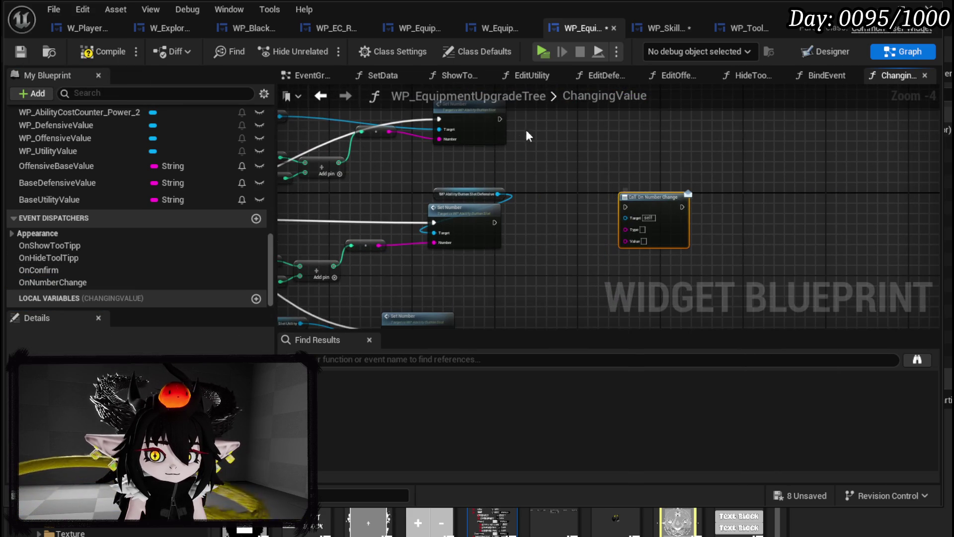
drag(499, 119, 625, 207)
mouse_move(494, 222)
mouse_down()
mouse_move(638, 219)
mouse_move(624, 210)
mouse_move(600, 121)
mouse_up()
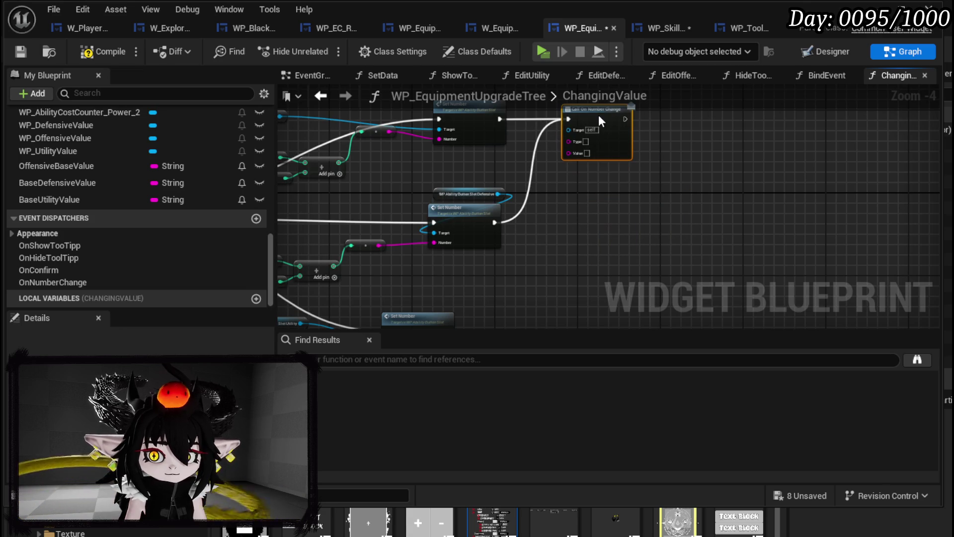
Duplicate the OnNumberChange call twice and wire each lower Set Number into its own call.
key(ctrl+c)
key(ctrl+v)
mouse_move(494, 222)
mouse_down()
mouse_move(557, 234)
mouse_move(575, 219)
mouse_move(559, 259)
mouse_up()
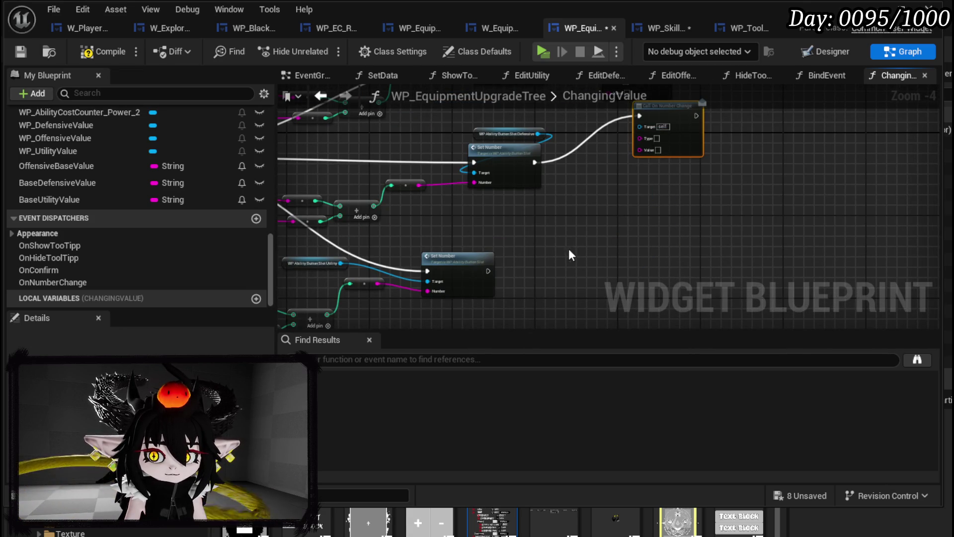
key(ctrl+v)
mouse_move(488, 271)
mouse_down()
mouse_move(567, 266)
mouse_move(556, 275)
mouse_up()
drag(663, 122, 596, 164)
Feed each slot's computed value into the Value pin of its OnNumberChange call.
drag(516, 214, 550, 198)
mouse_move(454, 169)
mouse_down()
mouse_move(614, 194)
mouse_move(620, 176)
mouse_move(553, 261)
mouse_up()
mouse_move(450, 180)
mouse_down()
mouse_move(491, 197)
mouse_move(642, 203)
mouse_move(656, 74)
mouse_up()
mouse_move(430, 222)
mouse_down()
mouse_move(636, 257)
mouse_move(610, 256)
mouse_move(655, 209)
mouse_move(616, 237)
mouse_up()
scroll(616, 237, up, 4)
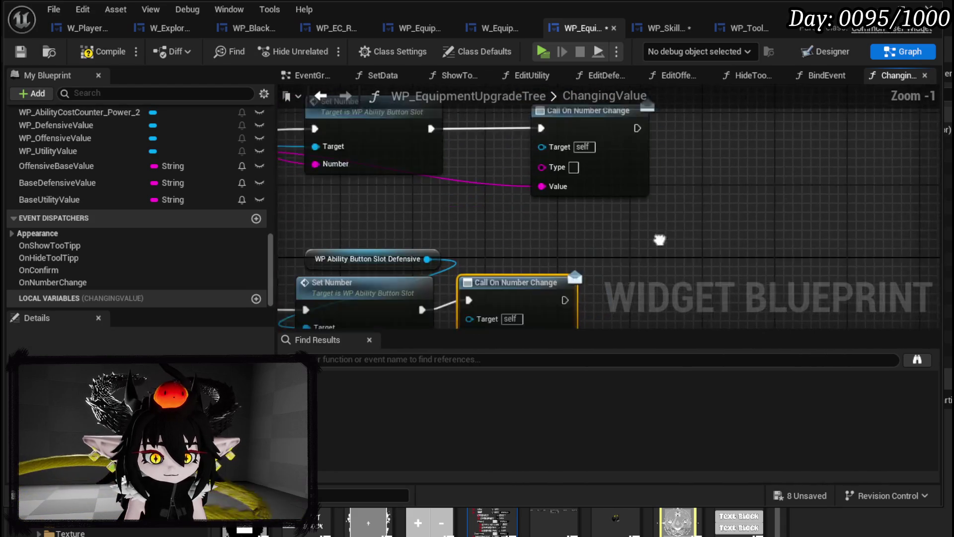
mouse_move(644, 199)
mouse_down()
mouse_move(679, 201)
mouse_move(672, 203)
mouse_up()
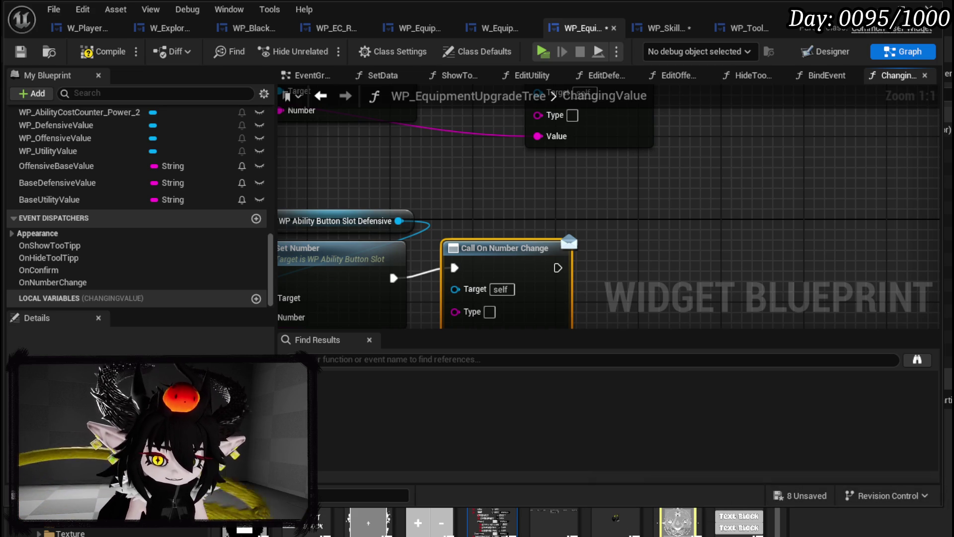
Fill in the calls' Type fields: Offensive, Defensive and Utility.
drag(567, 228, 608, 306)
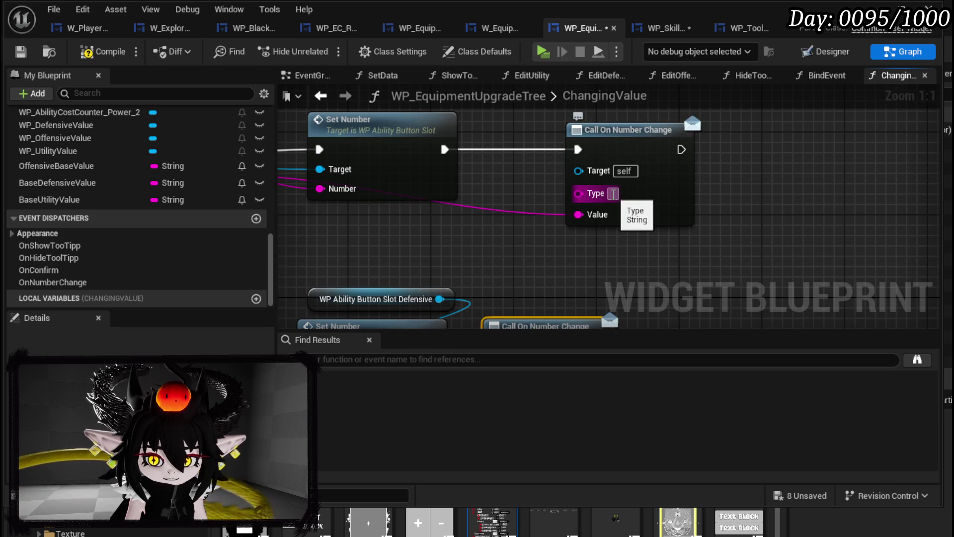
text(Offensive)
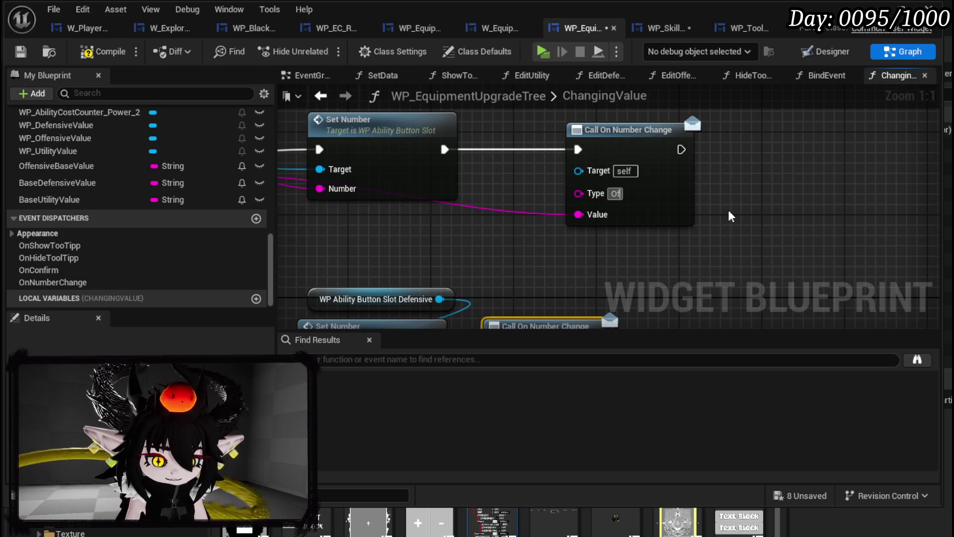
key(Return)
drag(531, 238, 537, 98)
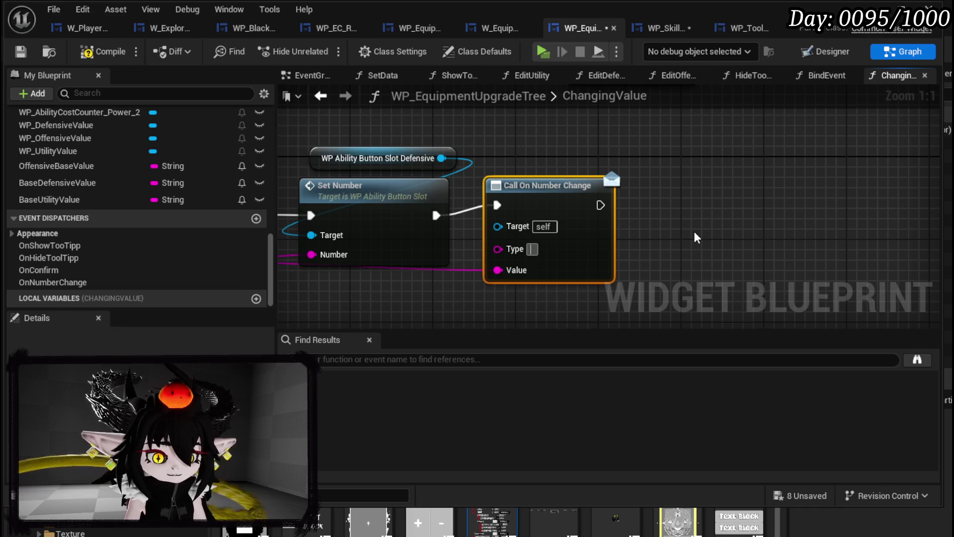
scroll(693, 231, down, 2)
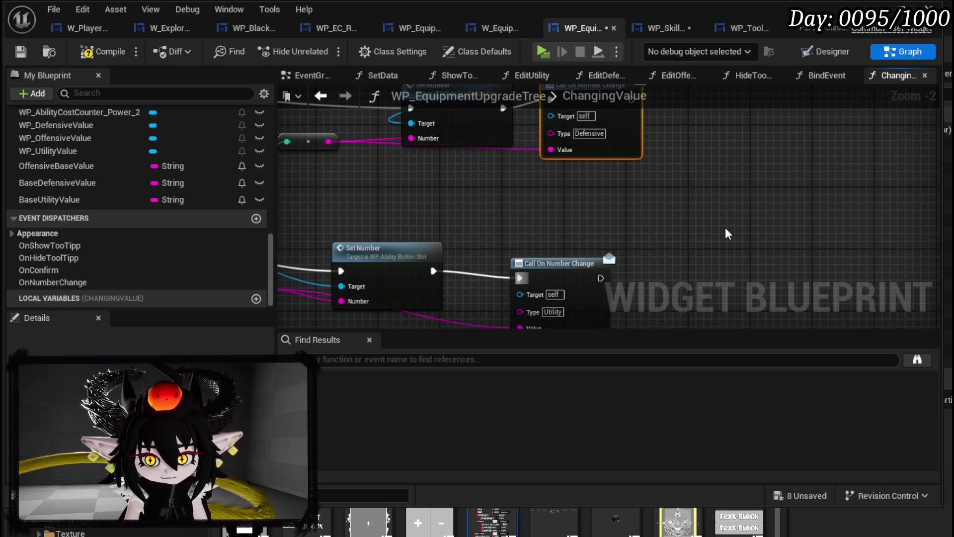
drag(724, 216, 698, 219)
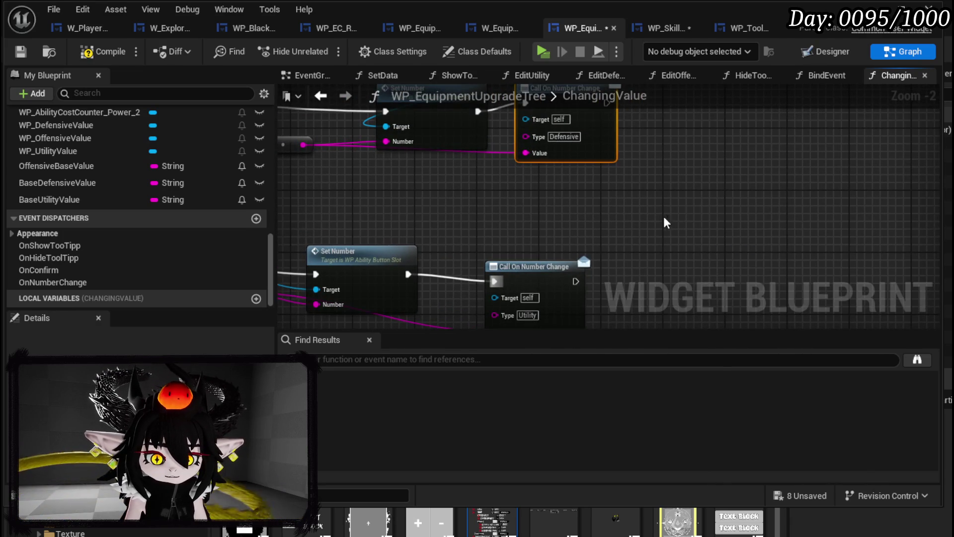
scroll(630, 206, down, 2)
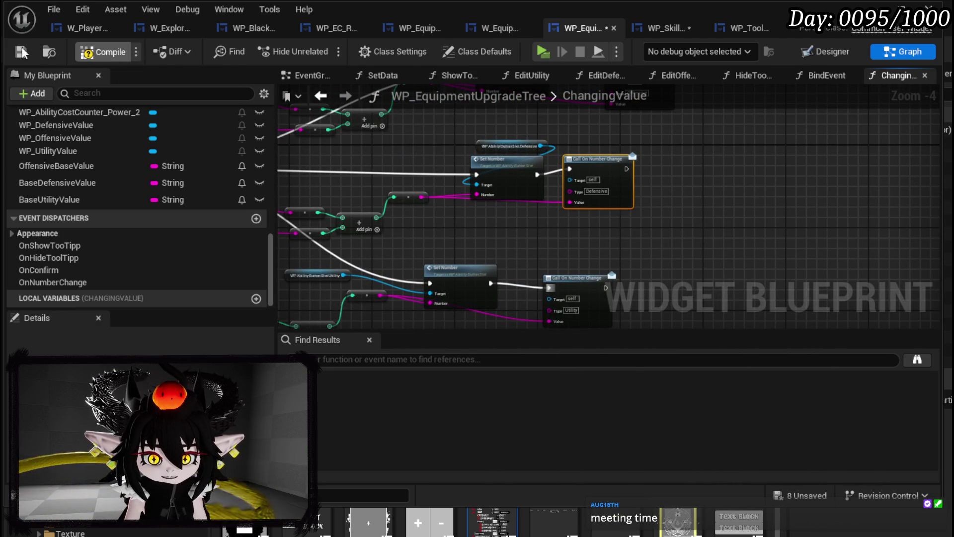
Save WP_EquipmentUpgradeTree and WP_SkillTree, close the skill tree, and bring up W_EquipmentUpgrade.
click(22, 47)
mouse_move(501, 150)
mouse_down()
mouse_move(720, 221)
mouse_move(716, 199)
mouse_move(695, 189)
mouse_move(452, 108)
mouse_up()
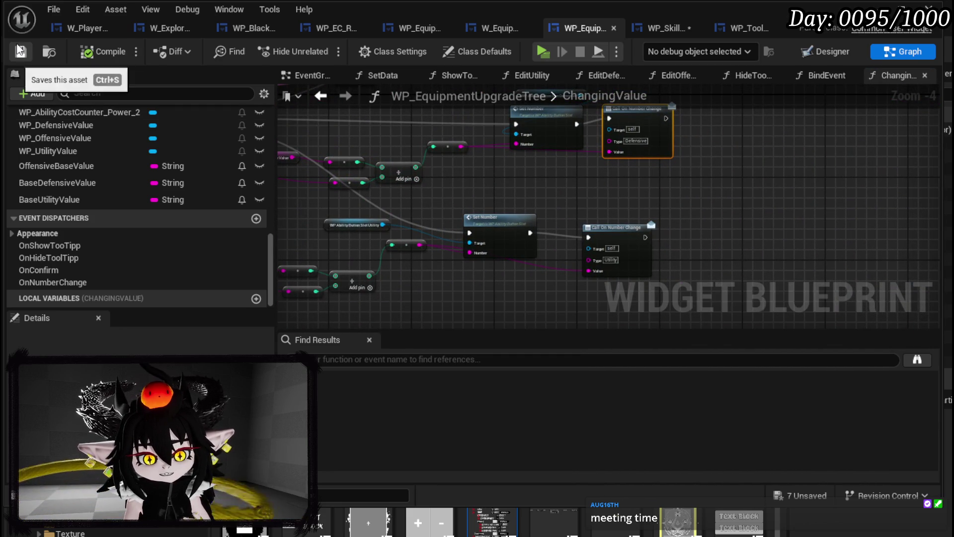
click(681, 28)
click(20, 51)
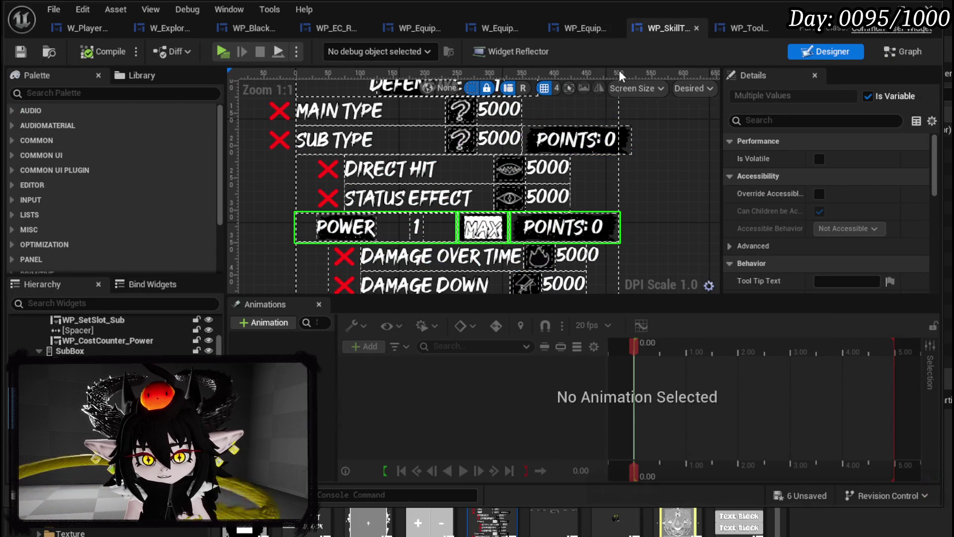
middle_click(630, 29)
click(553, 25)
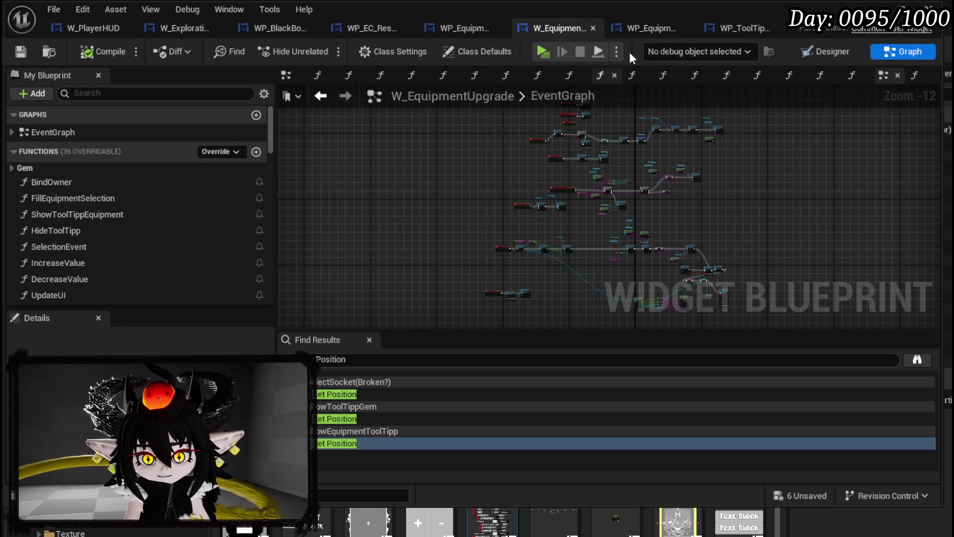
Pan across the ChangingValue graph's calls and select the ChangingValue and Switch on String nodes.
click(633, 29)
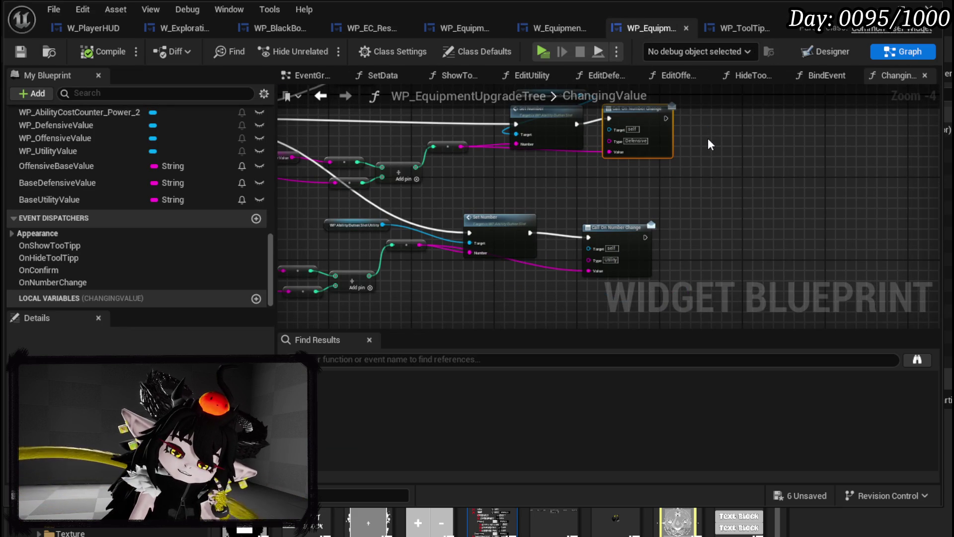
drag(707, 138, 670, 213)
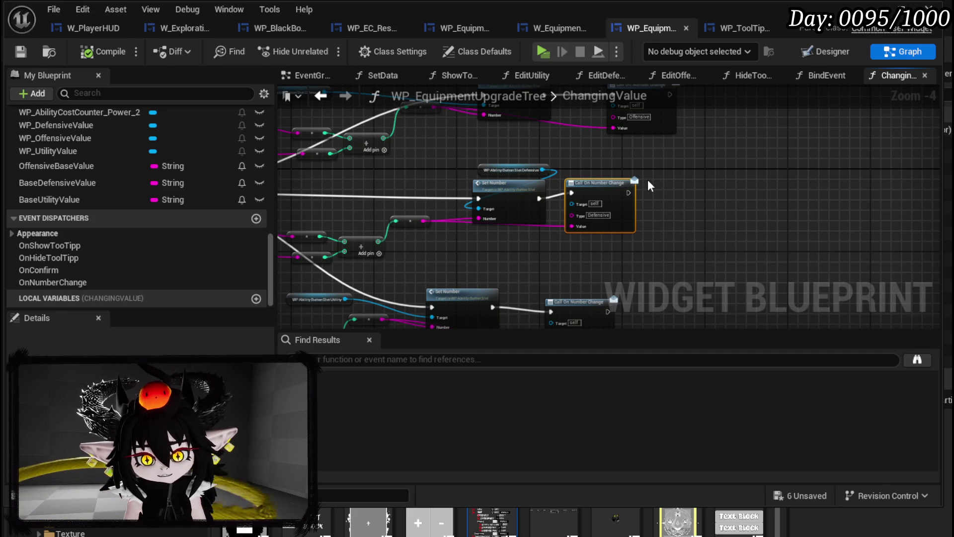
mouse_move(518, 194)
mouse_down()
mouse_move(931, 217)
mouse_move(895, 215)
mouse_up()
drag(353, 139, 551, 258)
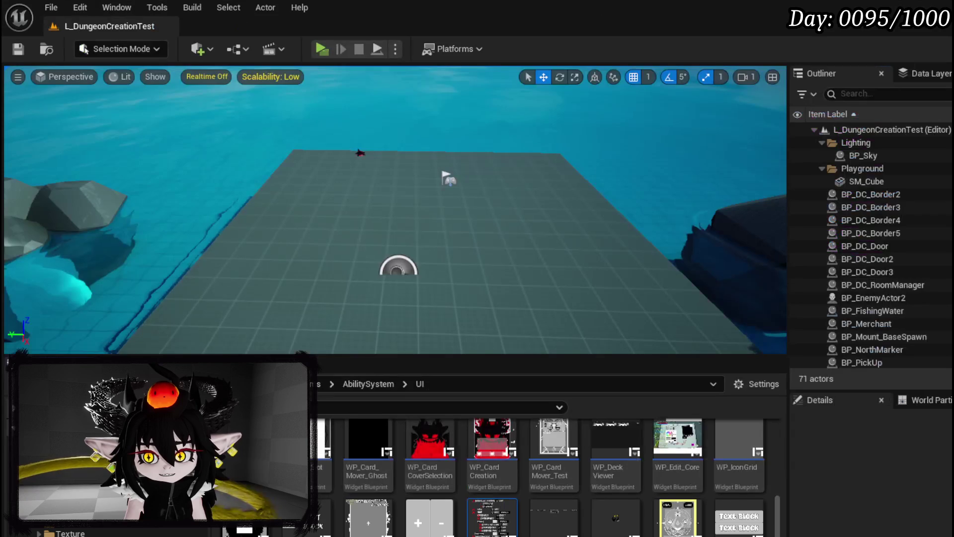
Playtest Upgrade Gear: select Utility, add 500 essence so Offensive reads 501, then stop playing.
click(318, 53)
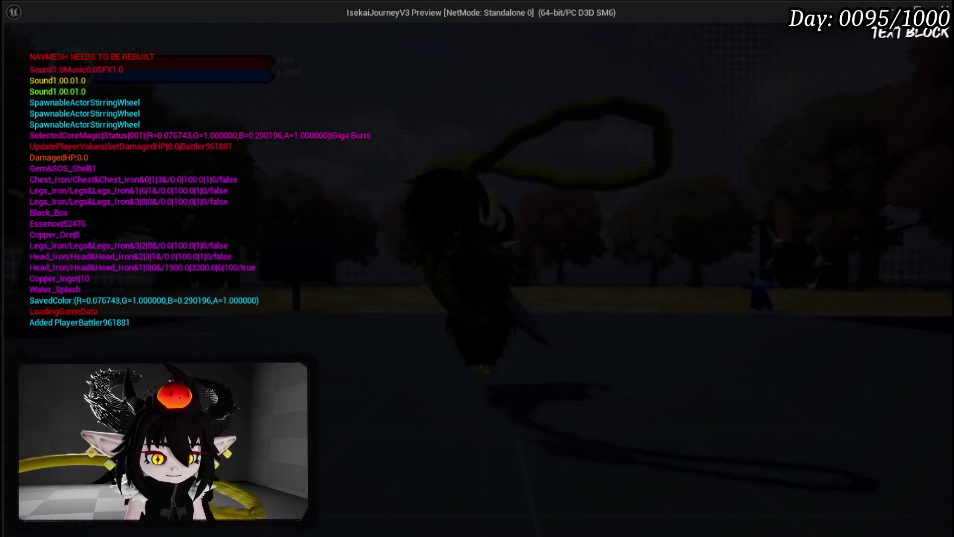
key(Tab)
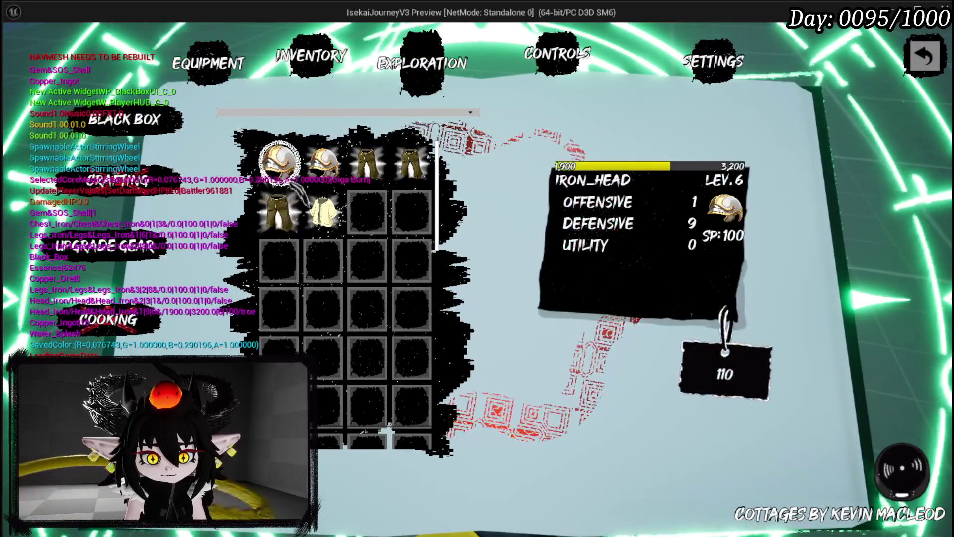
click(279, 208)
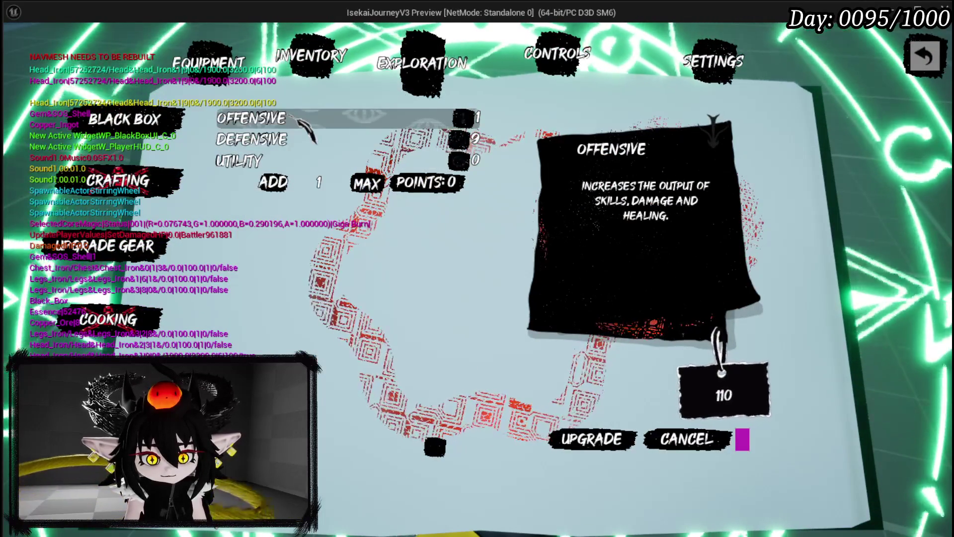
click(275, 164)
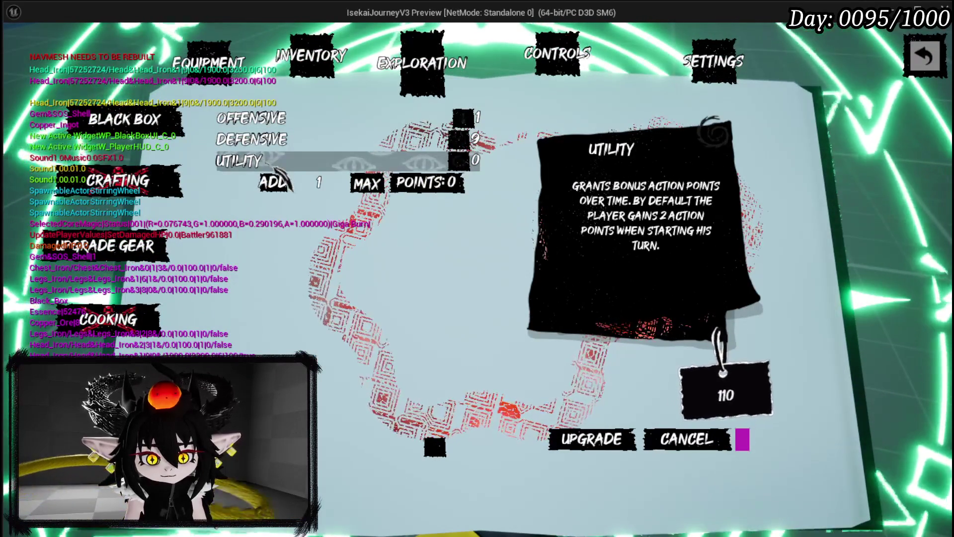
click(320, 182)
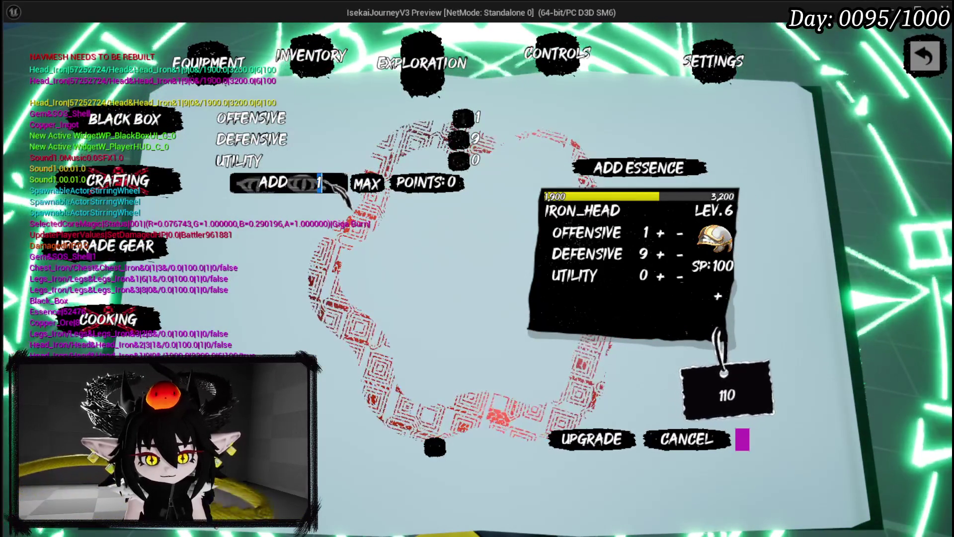
key(BackSpace)
text(50)
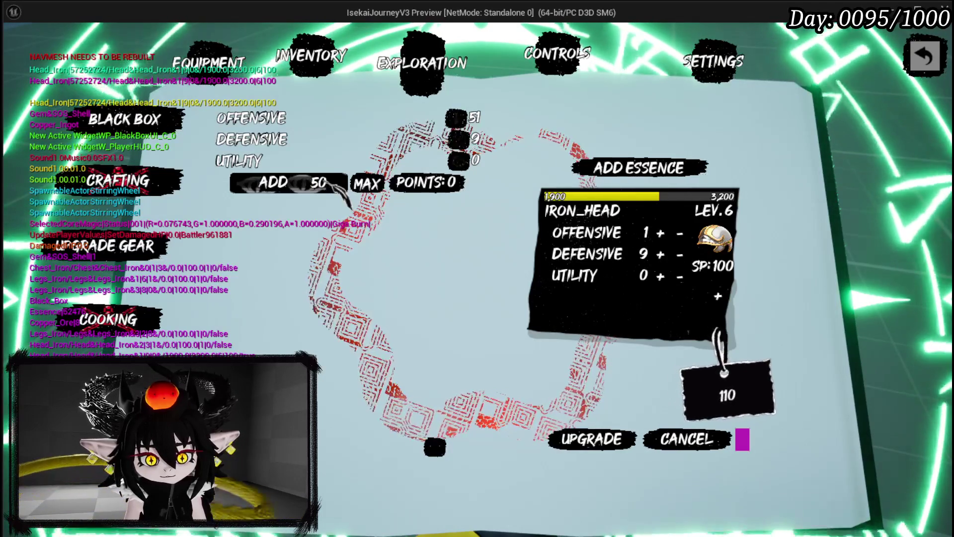
text(0)
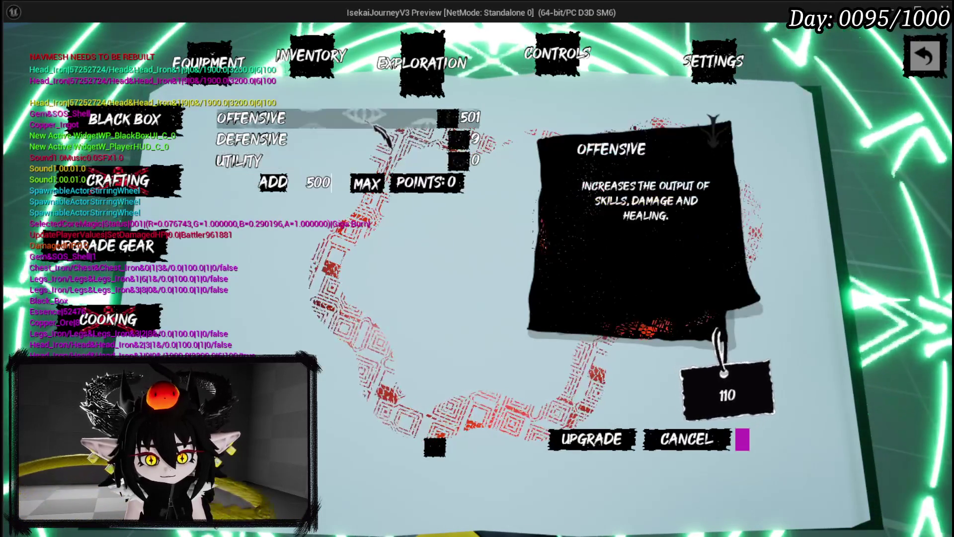
mouse_move(339, 123)
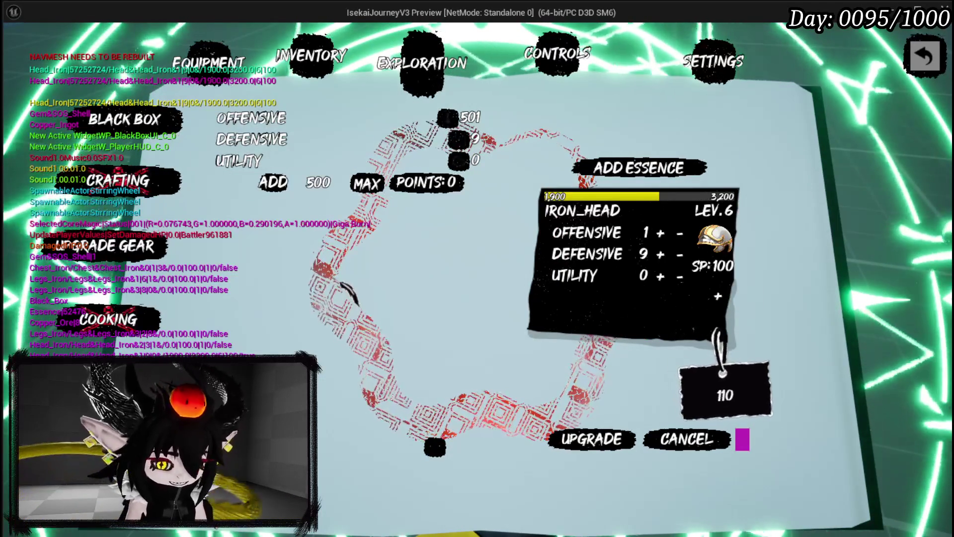
key(Escape)
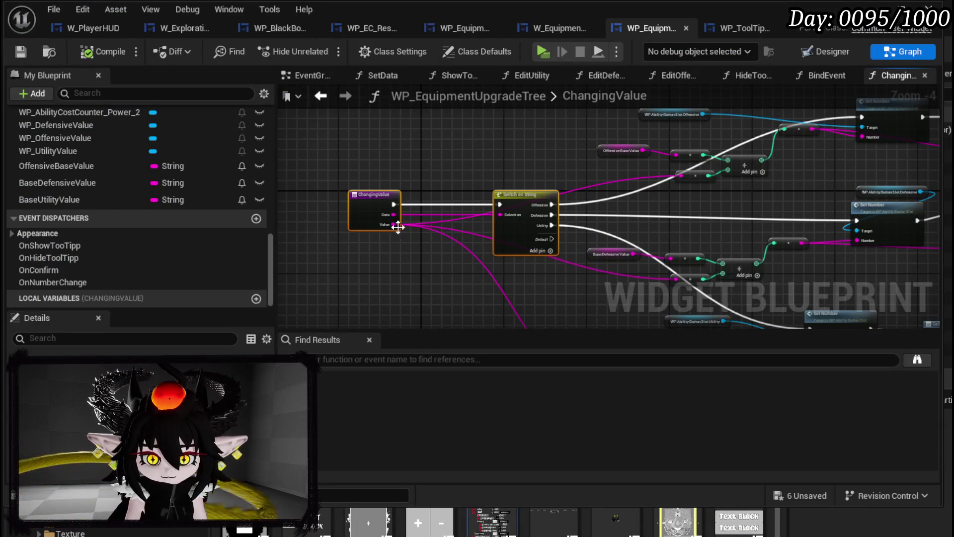
In the Designer, set the WP_UtilityValue slot's Type to Utility.
scroll(558, 210, up, 2)
scroll(558, 209, up, 1)
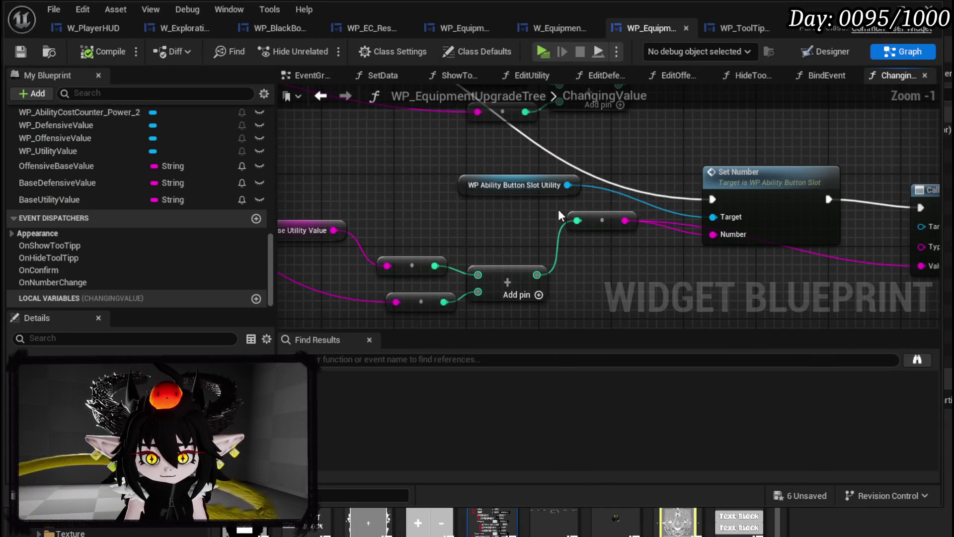
mouse_move(606, 202)
mouse_down()
mouse_move(422, 217)
mouse_move(621, 238)
mouse_up()
click(844, 52)
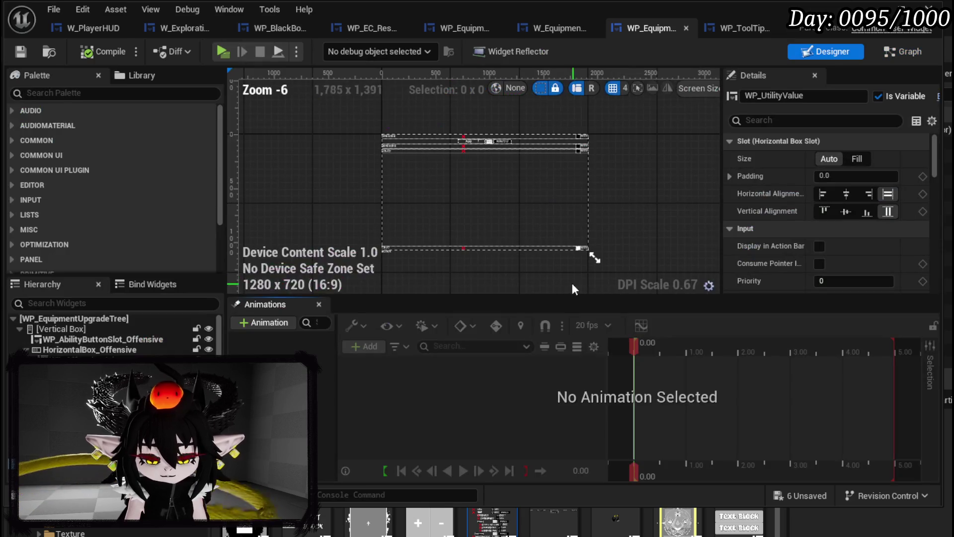
scroll(807, 231, down, 8)
scroll(806, 228, down, 10)
scroll(806, 226, down, 5)
click(833, 184)
text(Utility)
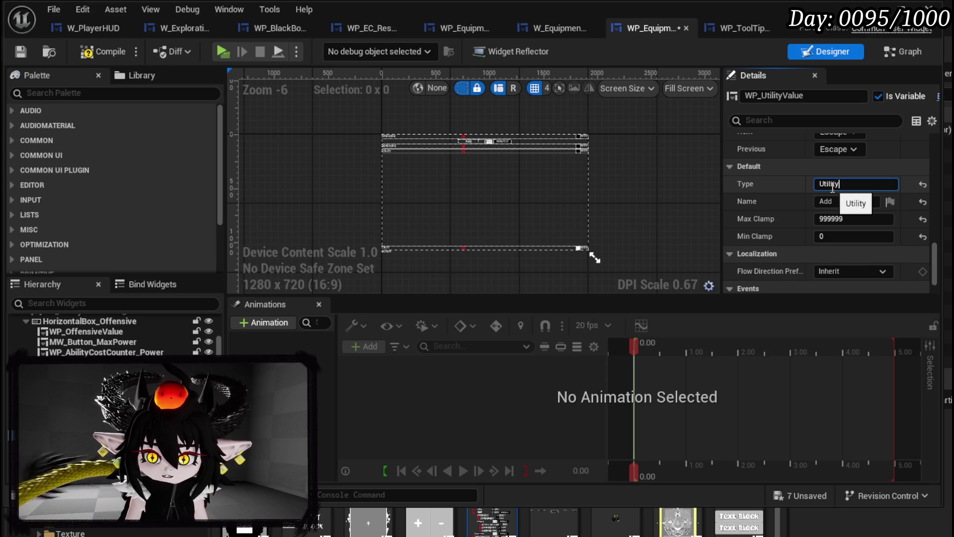
text(Defensive)
key(Return)
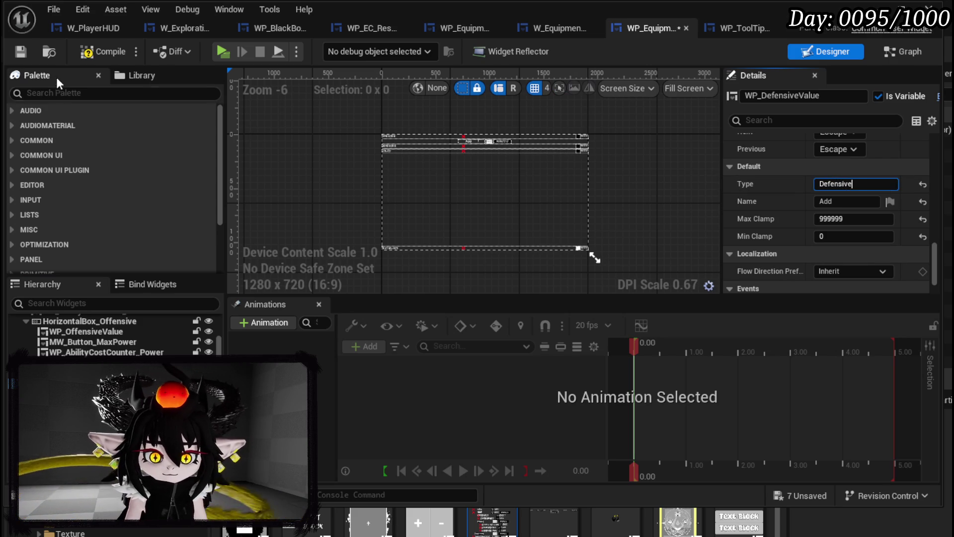
Compile and save the widget, then switch to the W_EquipmentUpgrade blueprint.
click(102, 52)
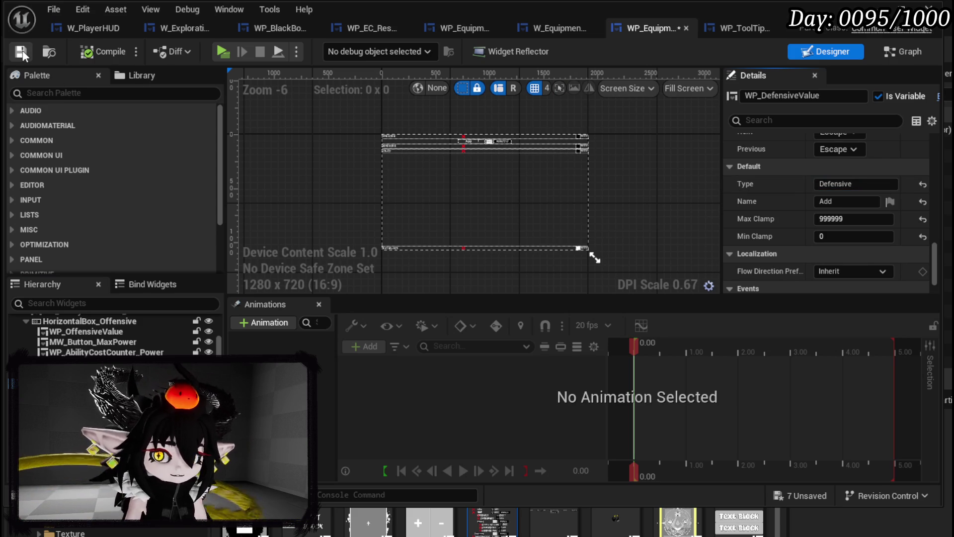
click(22, 49)
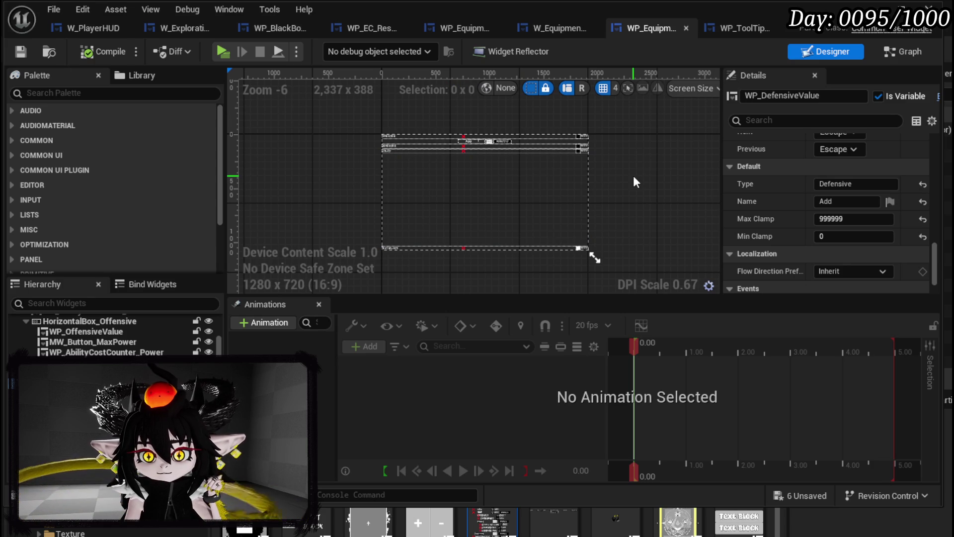
click(547, 25)
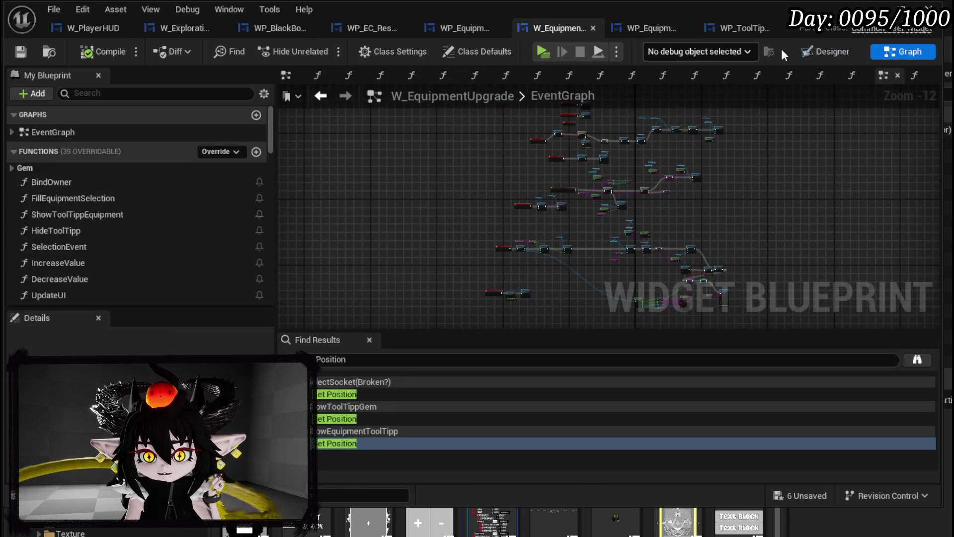
Select the W_EquipmentToolTipp widget in the Designer, save, and inspect its graph variable.
click(830, 48)
scroll(535, 204, up, 4)
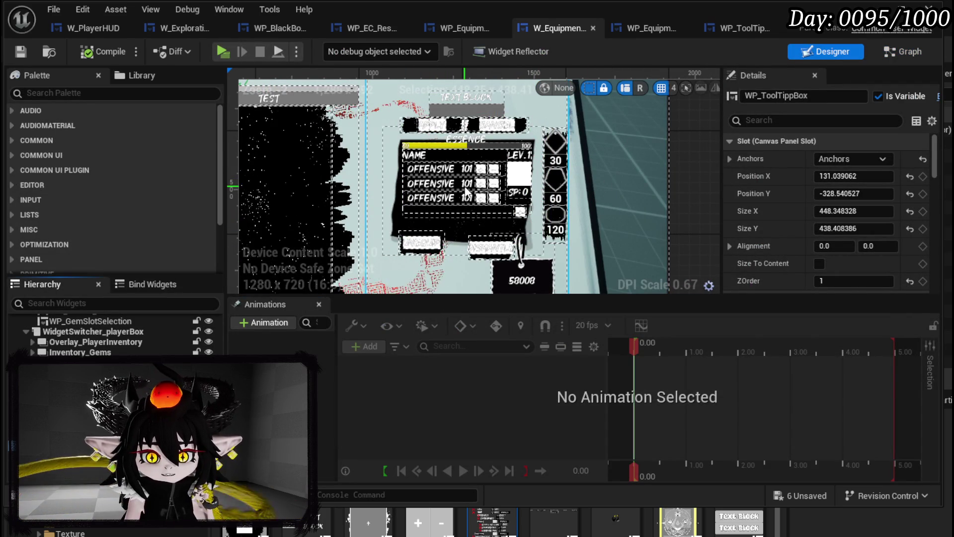
click(444, 213)
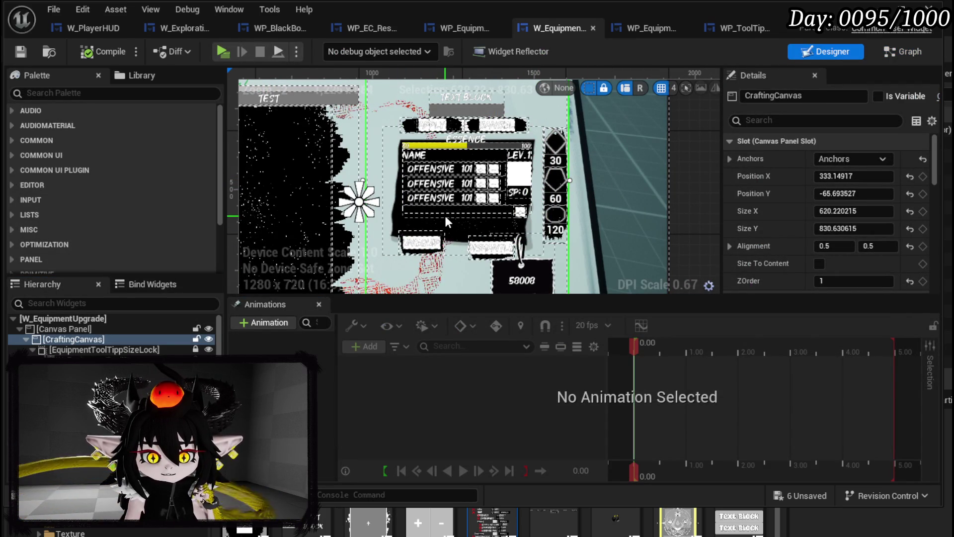
click(100, 359)
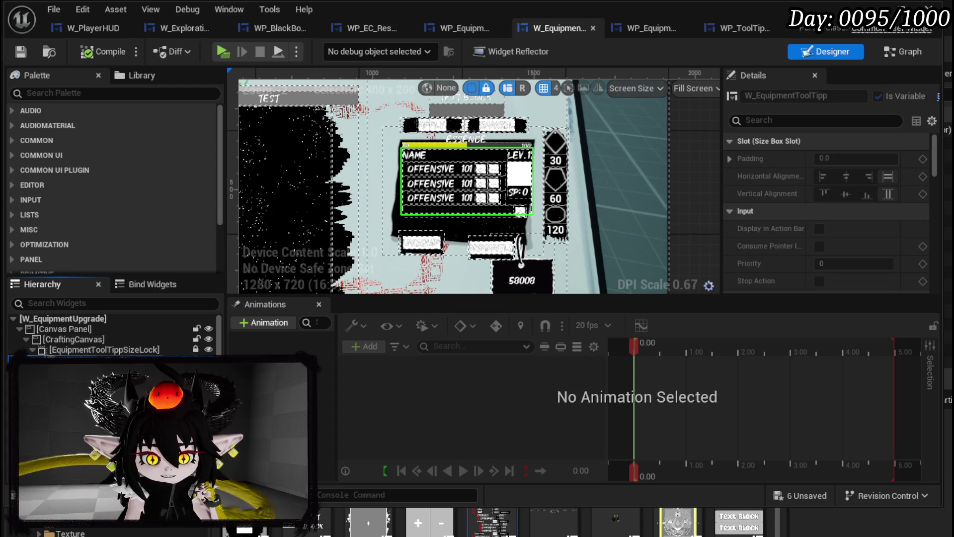
scroll(443, 171, down, 1)
scroll(447, 169, down, 1)
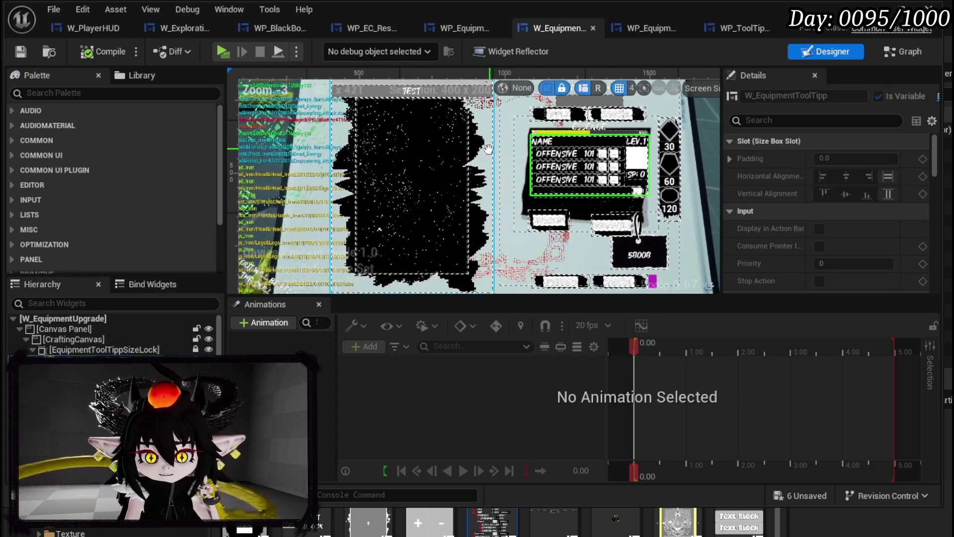
key(ctrl+s)
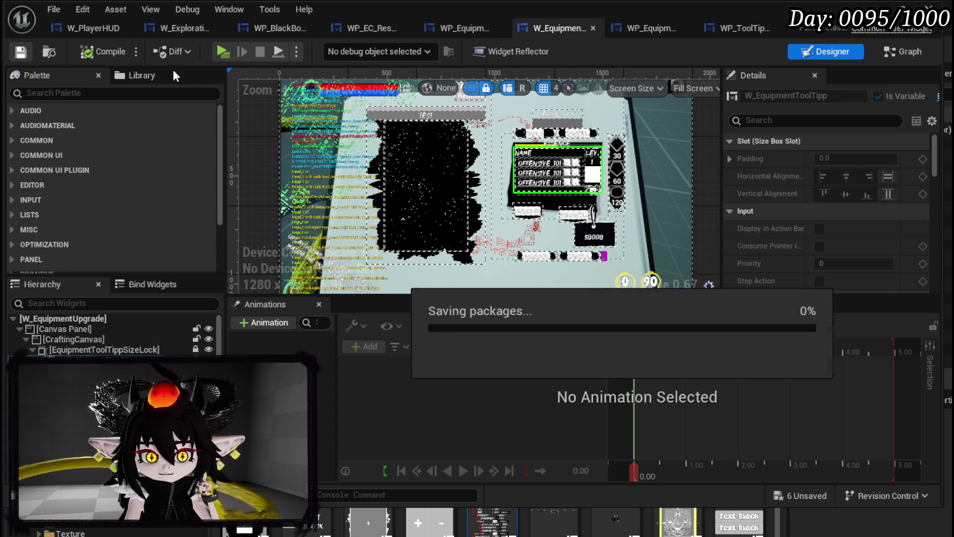
click(892, 49)
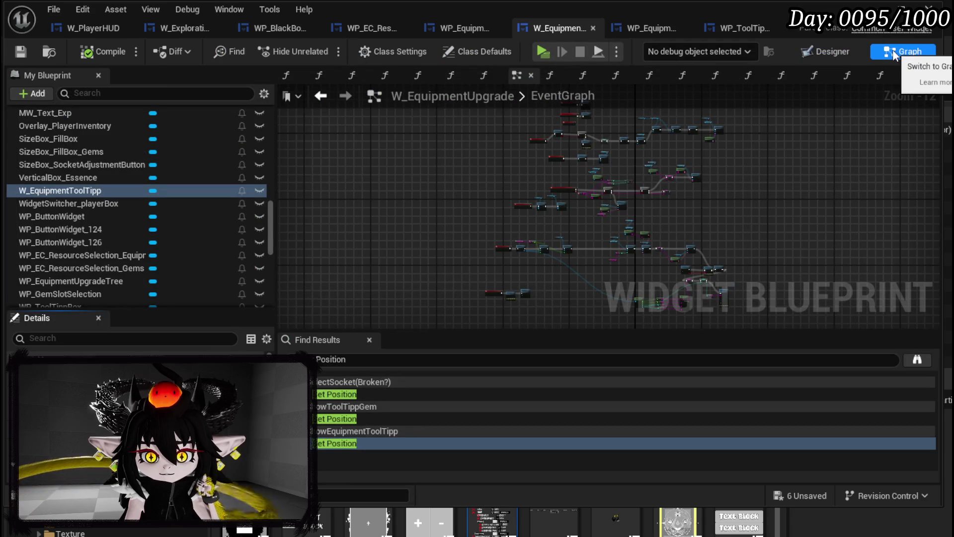
scroll(236, 149, up, 5)
scroll(237, 150, up, 10)
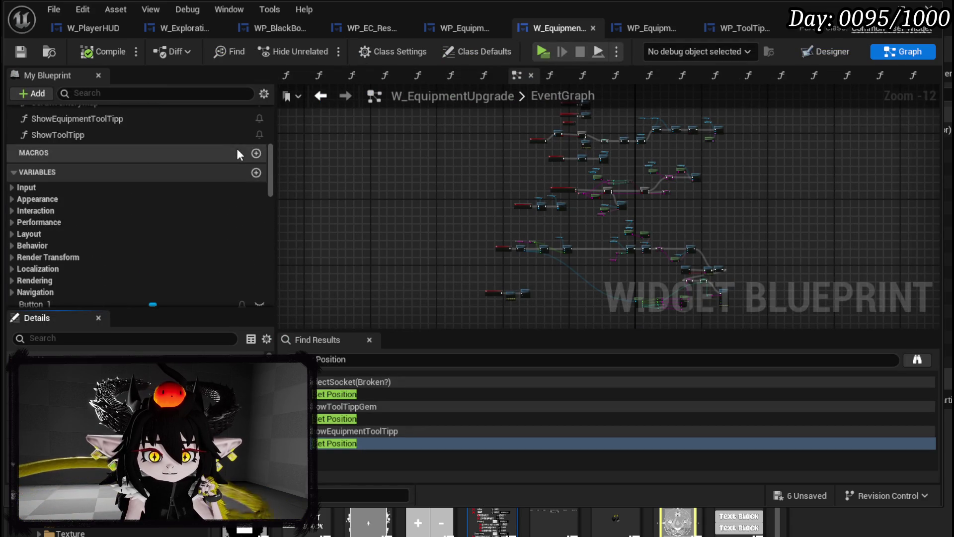
scroll(237, 142, down, 15)
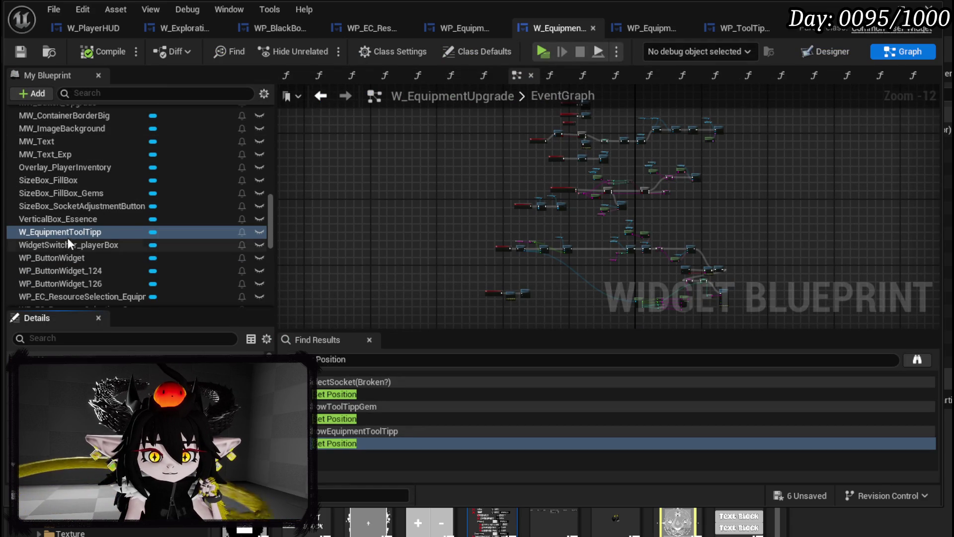
right_click(68, 233)
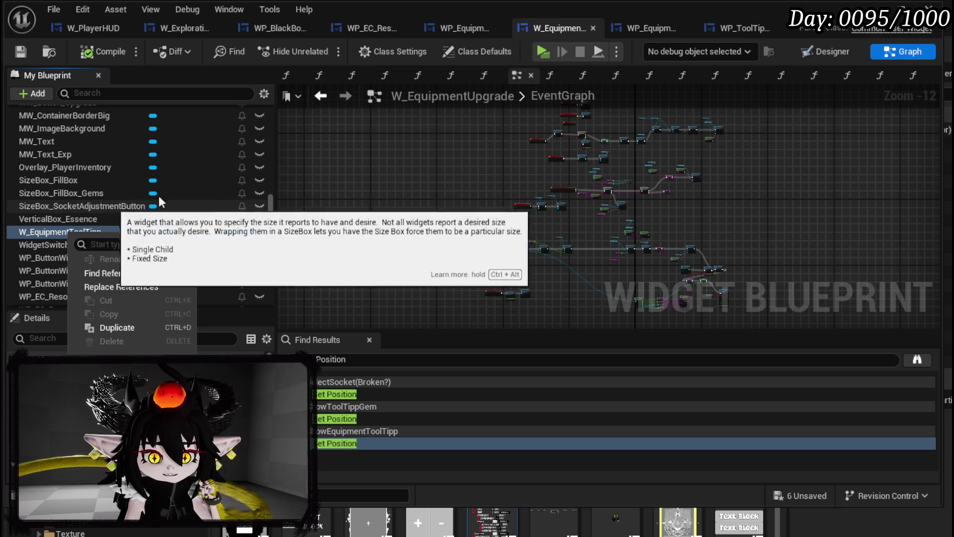
click(810, 55)
Rename the tooltip widget to W_EquipmentToolTipp_Preview and save the blueprint.
click(811, 55)
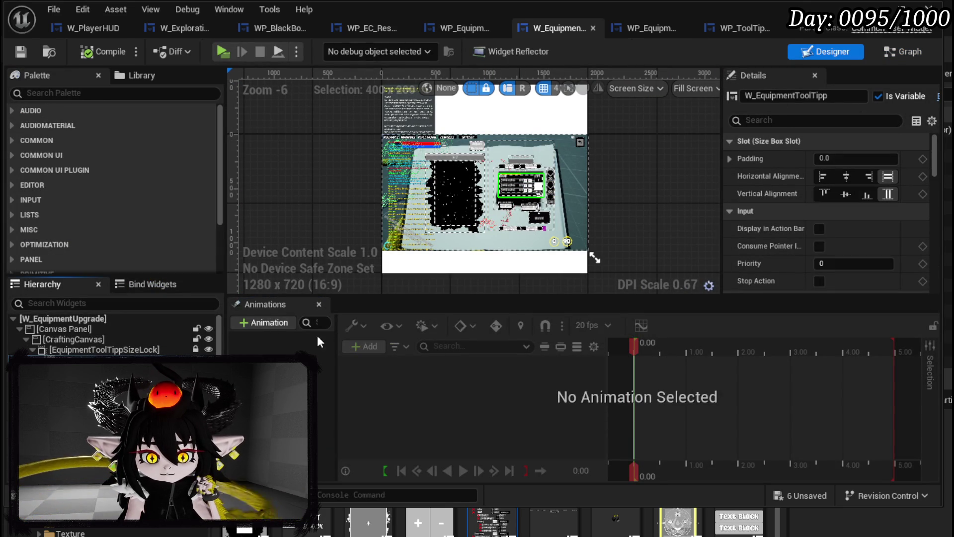
click(802, 95)
click(831, 94)
text(_)
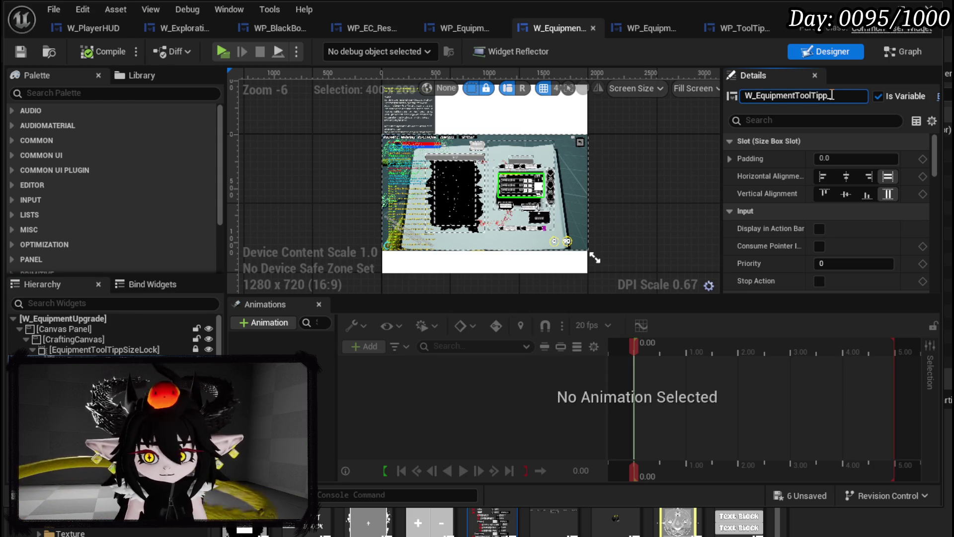
text(Preview)
key(Return)
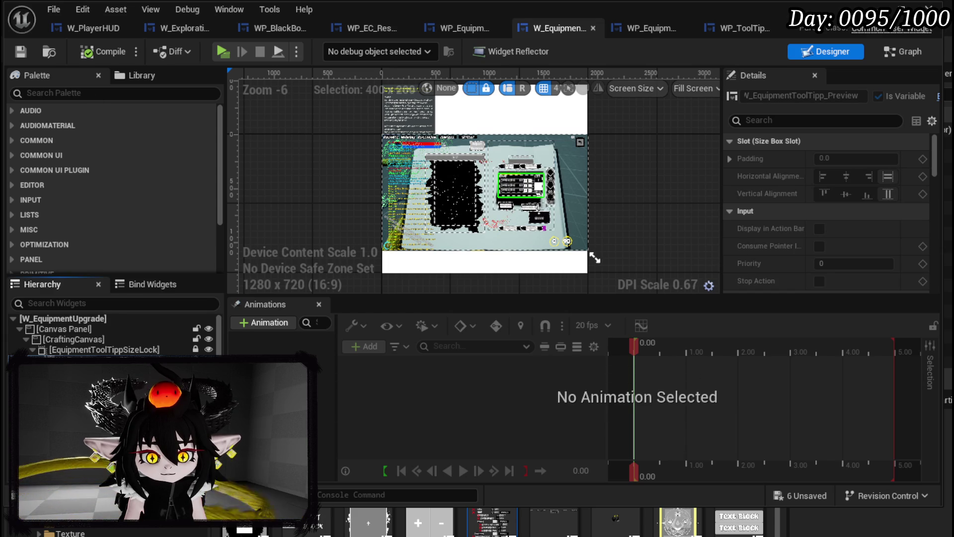
click(21, 51)
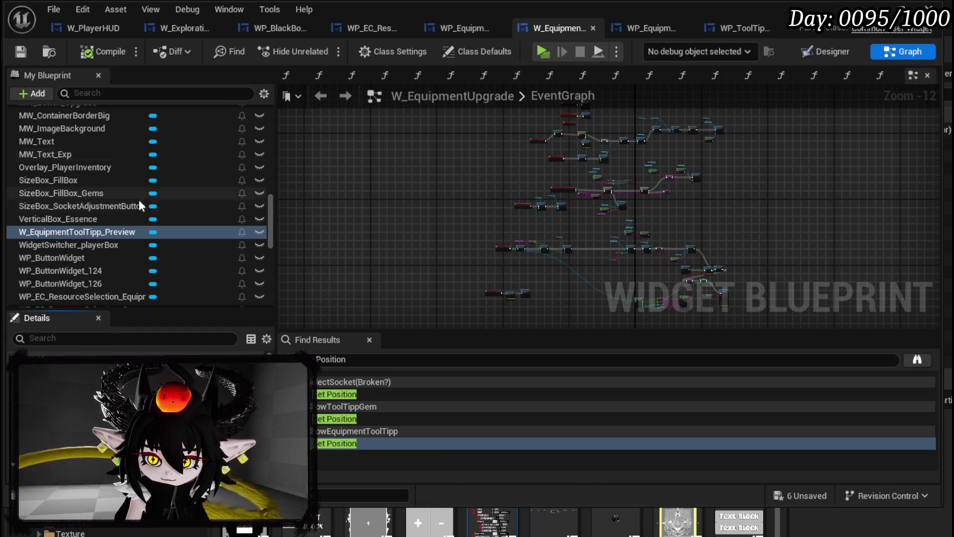
In BindOwner, add a Bind Event to On Number Change chained after the Hide Tool Tipp bind.
scroll(138, 192, up, 10)
scroll(138, 192, up, 5)
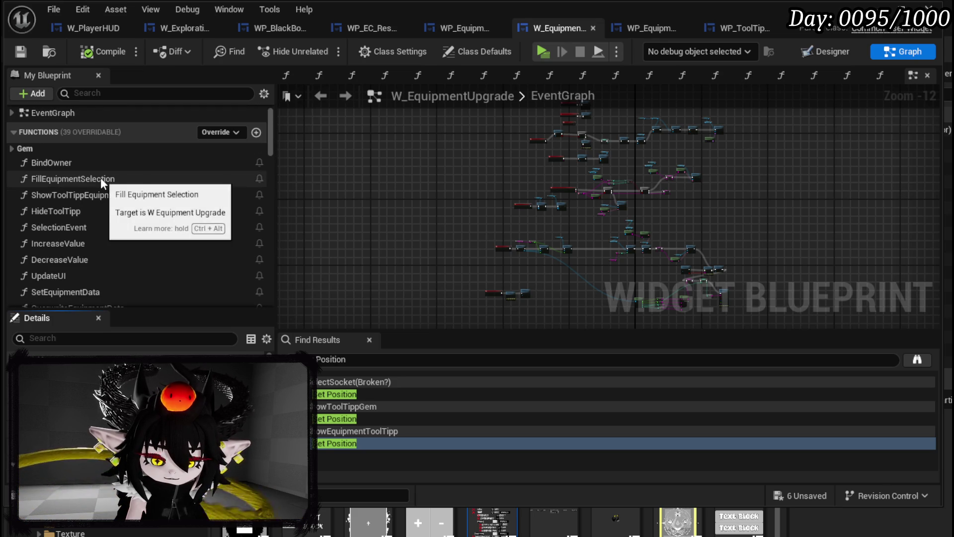
double_click(64, 164)
drag(469, 155, 576, 134)
text(Bi)
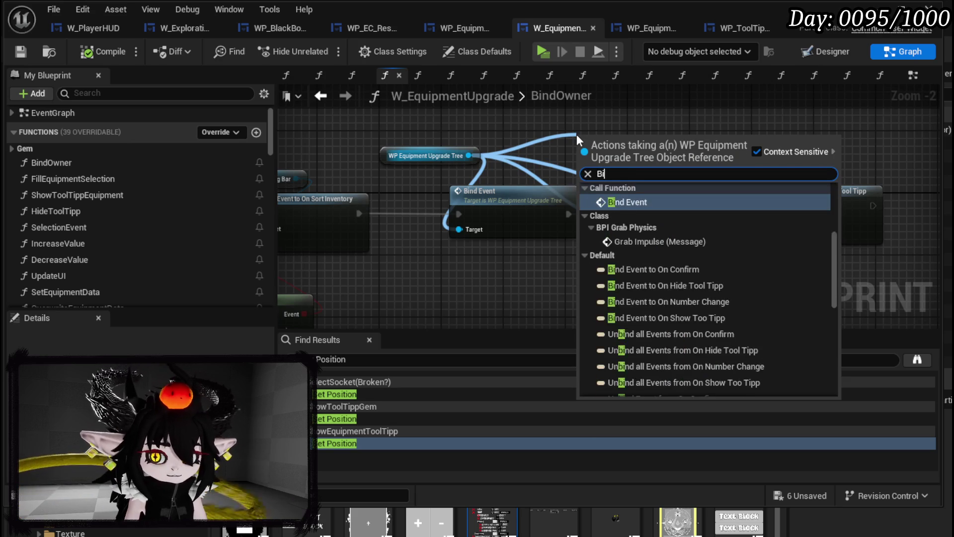
text(nd on Number)
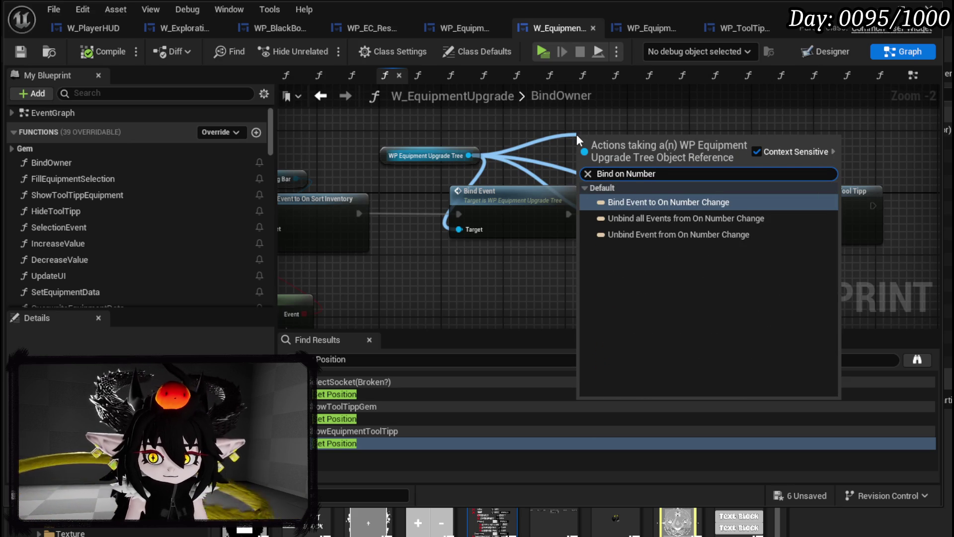
key(Return)
drag(391, 147, 711, 204)
drag(628, 210, 592, 211)
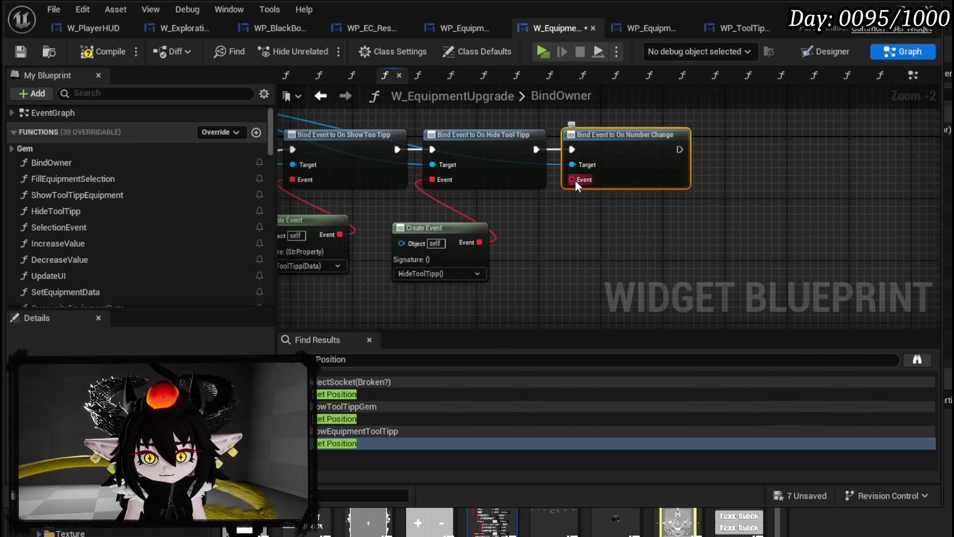
Create a matching event function named UpdateEquipmentData for the bind, and save.
drag(571, 179, 575, 239)
text(Crea)
click(685, 306)
click(561, 289)
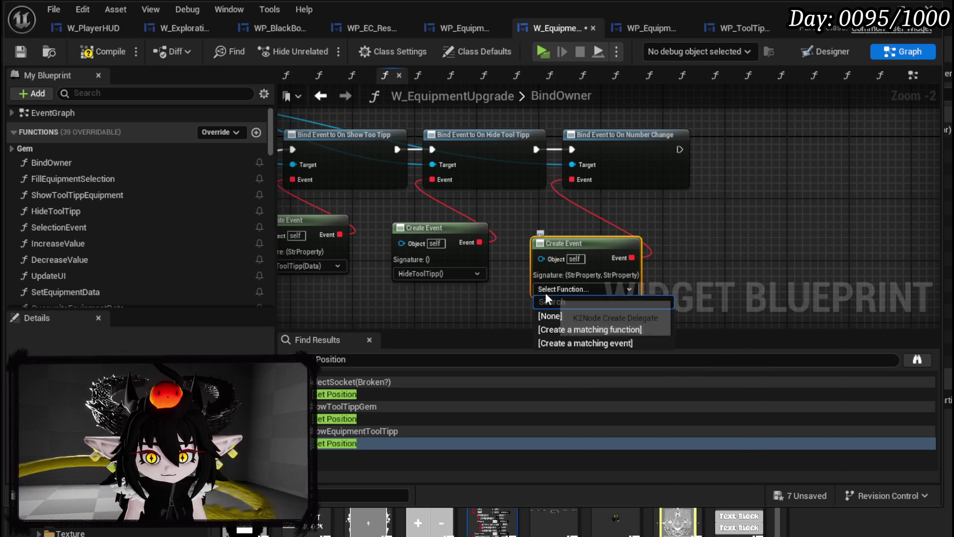
click(609, 329)
right_click(536, 196)
right_click(559, 190)
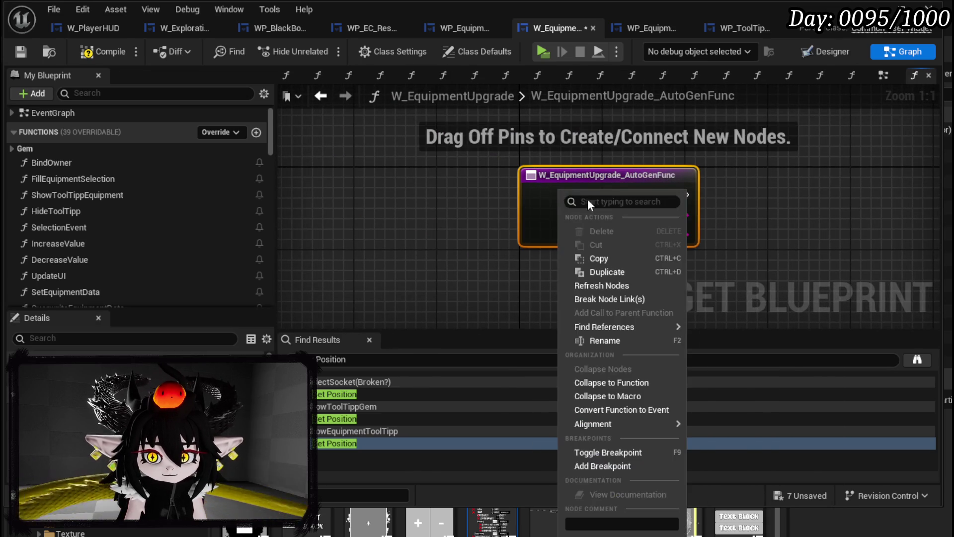
click(622, 340)
text(UpdateE)
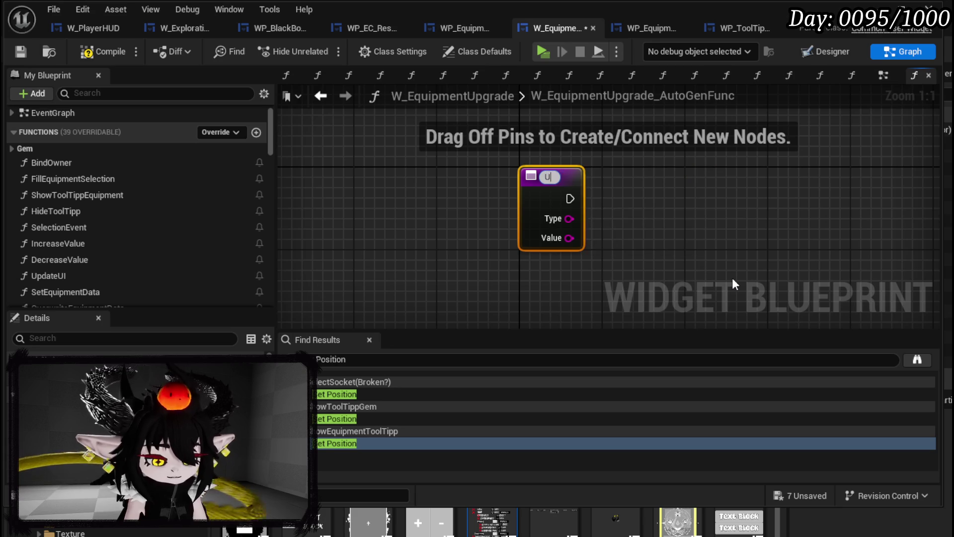
text(quipment)
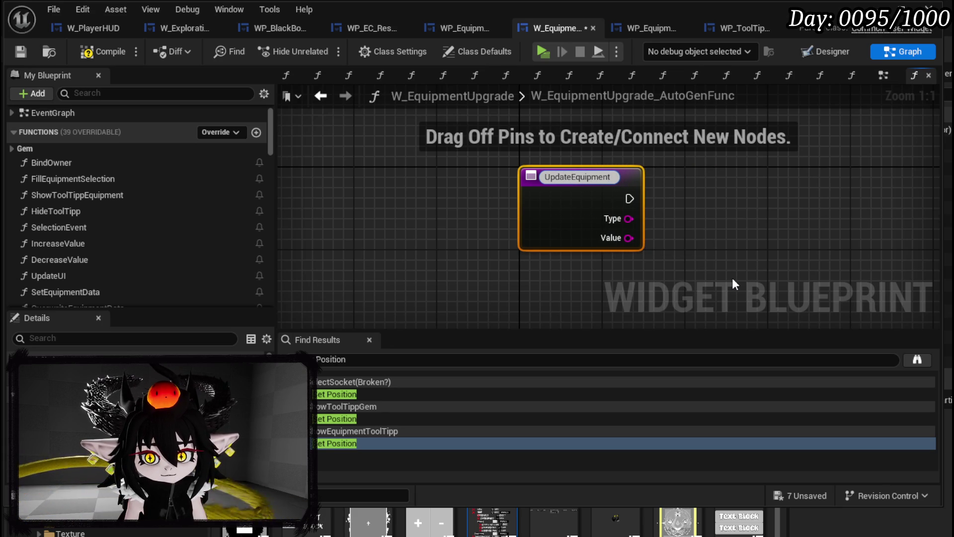
text(Data)
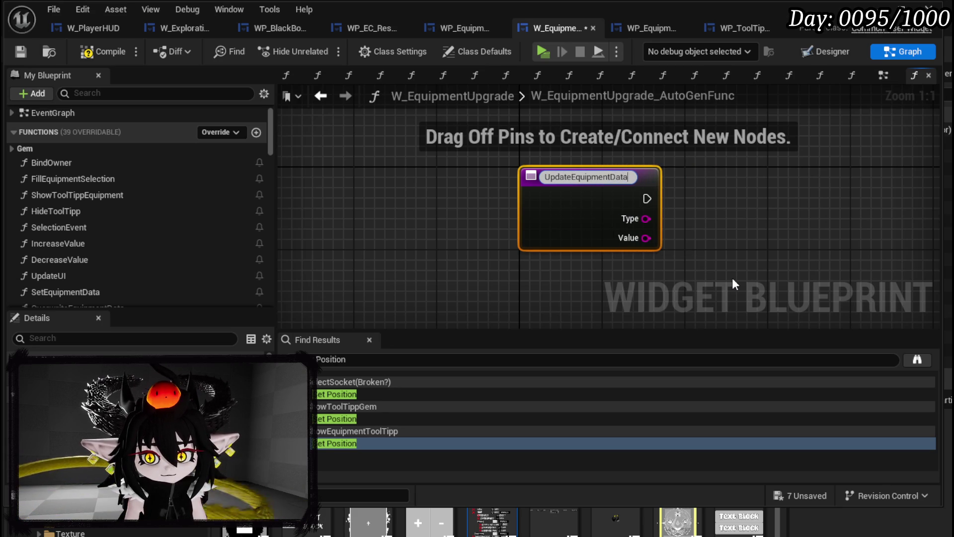
key(Return)
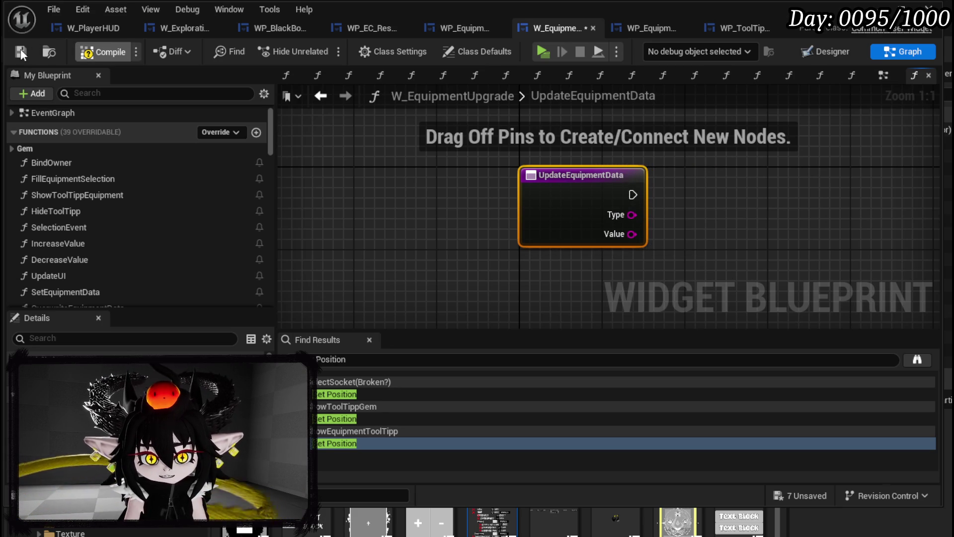
click(21, 52)
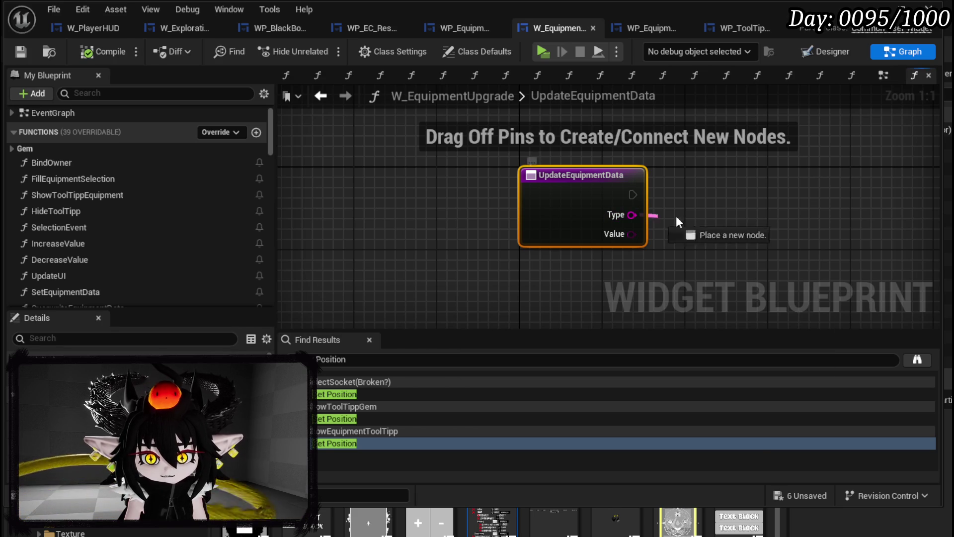
Add a Switch on String node driven by UpdateEquipmentData's Type input.
drag(632, 214, 741, 219)
text(switch)
key(Return)
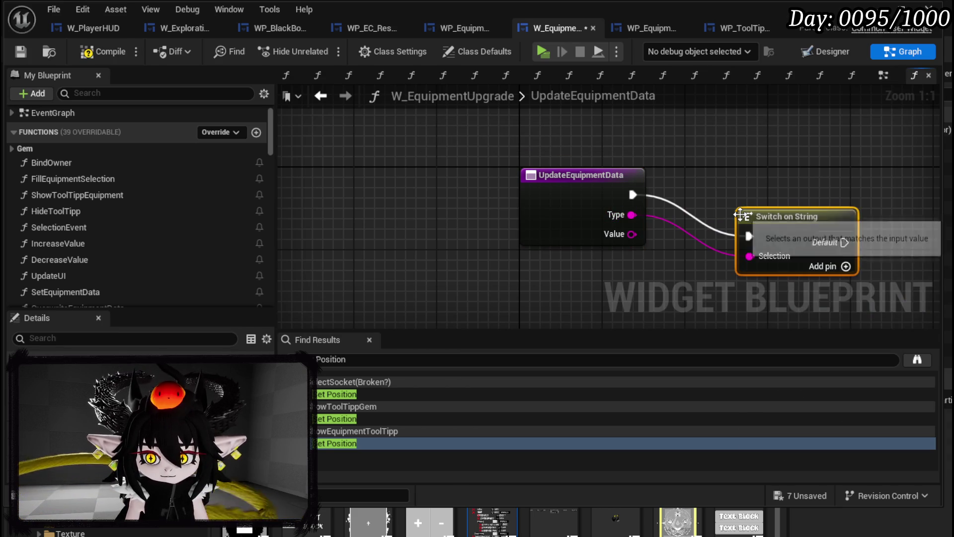
Add three Switch on String cases named Offensive, Defensive and Utility.
drag(584, 218, 563, 174)
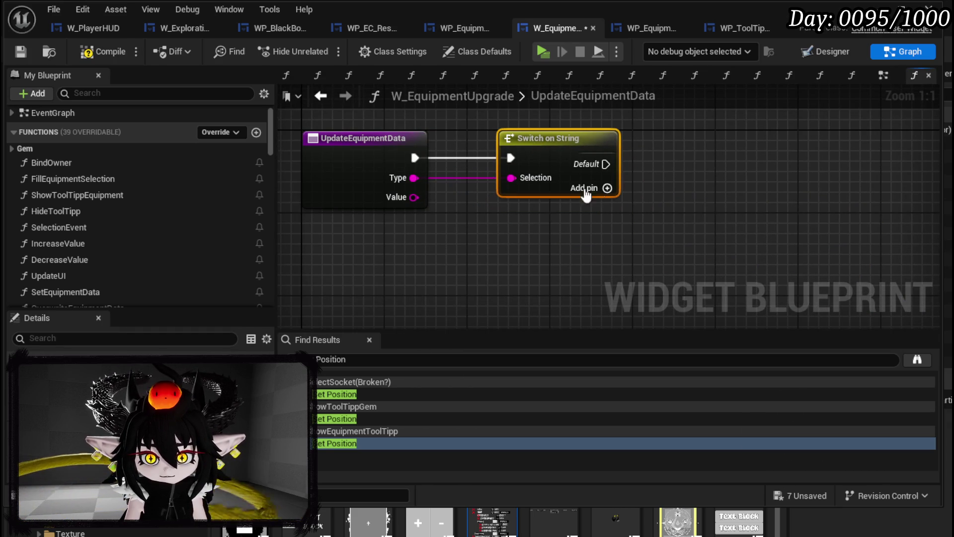
click(606, 187)
click(608, 209)
click(609, 230)
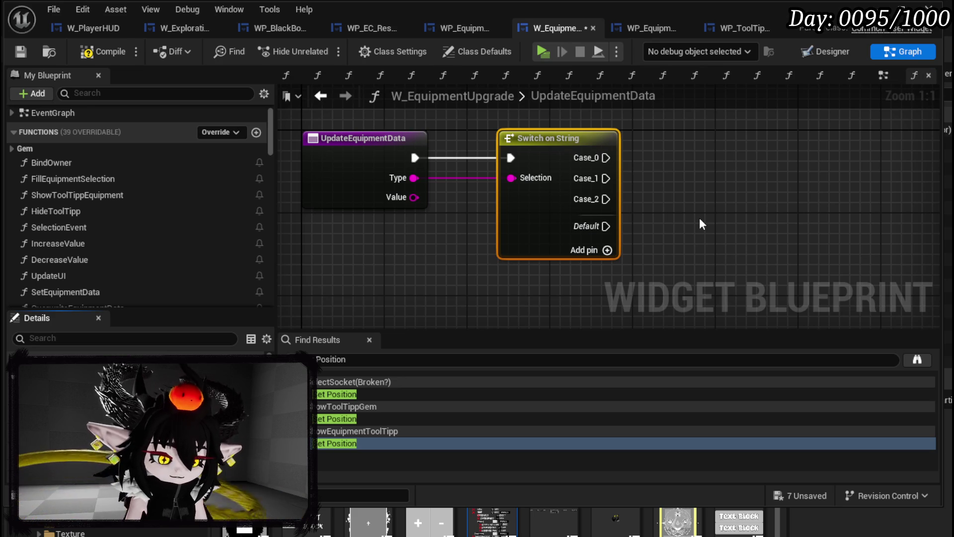
key(Return)
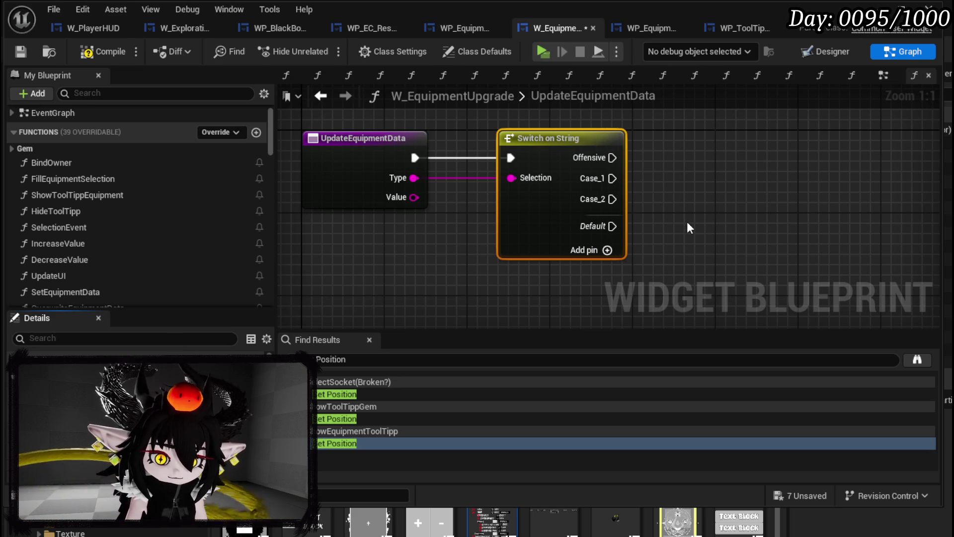
key(Return)
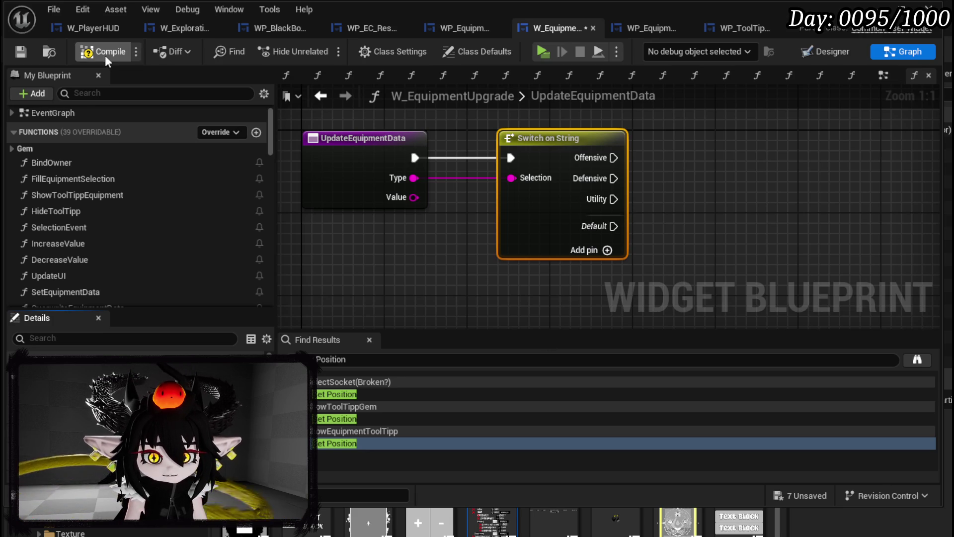
Compile and save the blueprint.
click(22, 50)
scroll(130, 201, down, 15)
scroll(130, 201, down, 10)
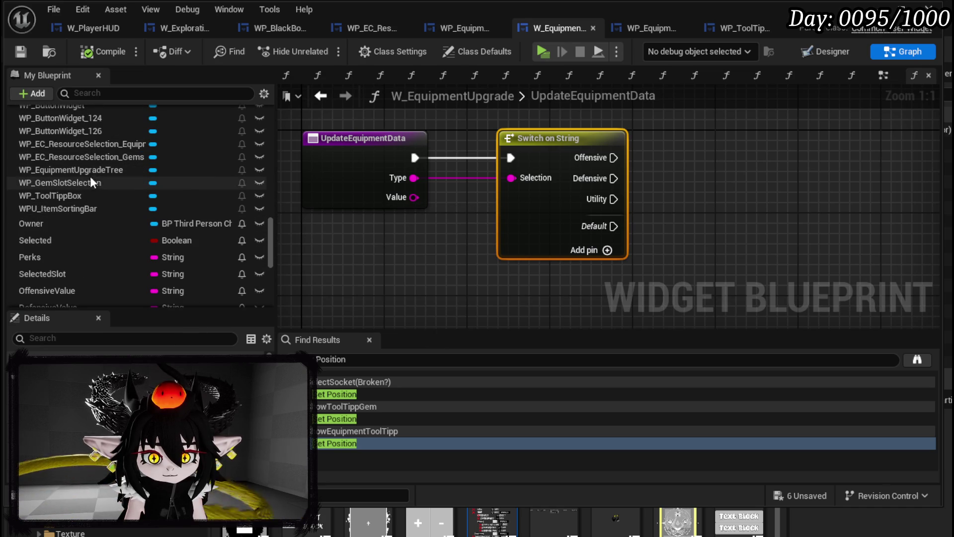
scroll(93, 251, down, 2)
scroll(93, 252, down, 5)
scroll(93, 251, up, 10)
Get W_EquipmentToolTipp_Preview in UpdateEquipmentData and call Set Data on it.
drag(94, 221, 663, 141)
click(668, 159)
drag(669, 180, 522, 250)
mouse_move(620, 217)
mouse_down()
mouse_move(407, 145)
mouse_move(576, 180)
mouse_up()
text(Set Data)
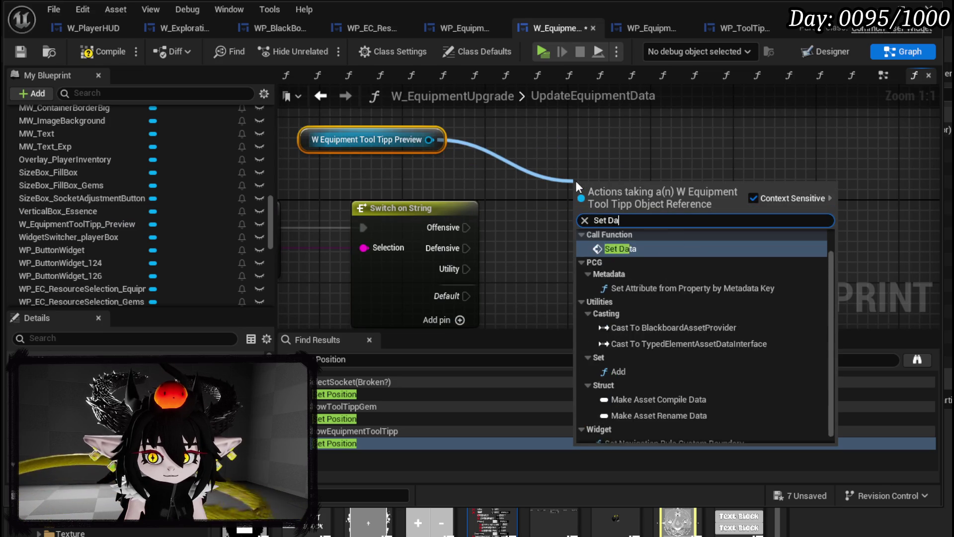
click(652, 278)
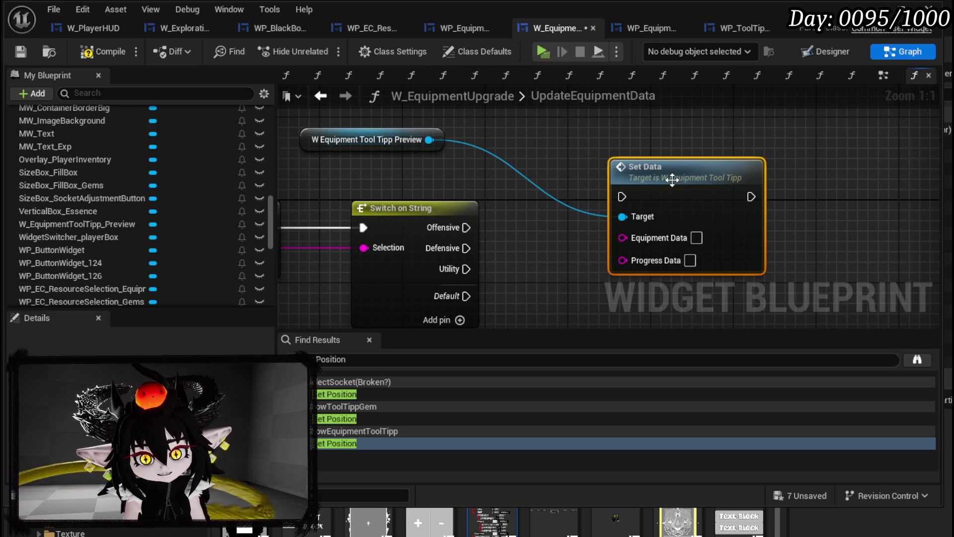
In the tooltip's SetData graph, move the Parse Into Array, GET [0], GET [2] and reroute nodes left.
scroll(704, 134, up, 2)
scroll(553, 154, down, 1)
drag(437, 247, 706, 237)
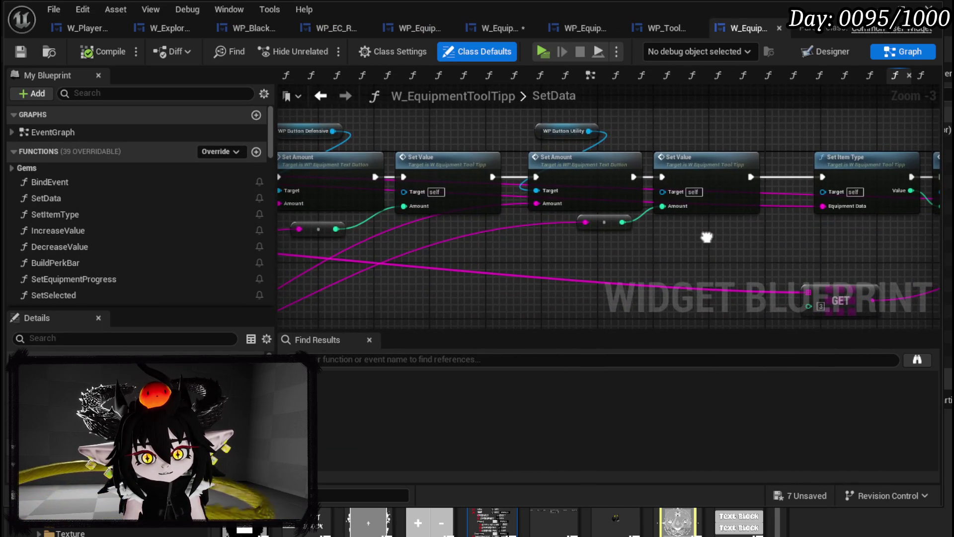
mouse_move(512, 247)
mouse_down()
mouse_move(702, 249)
mouse_move(854, 236)
mouse_up()
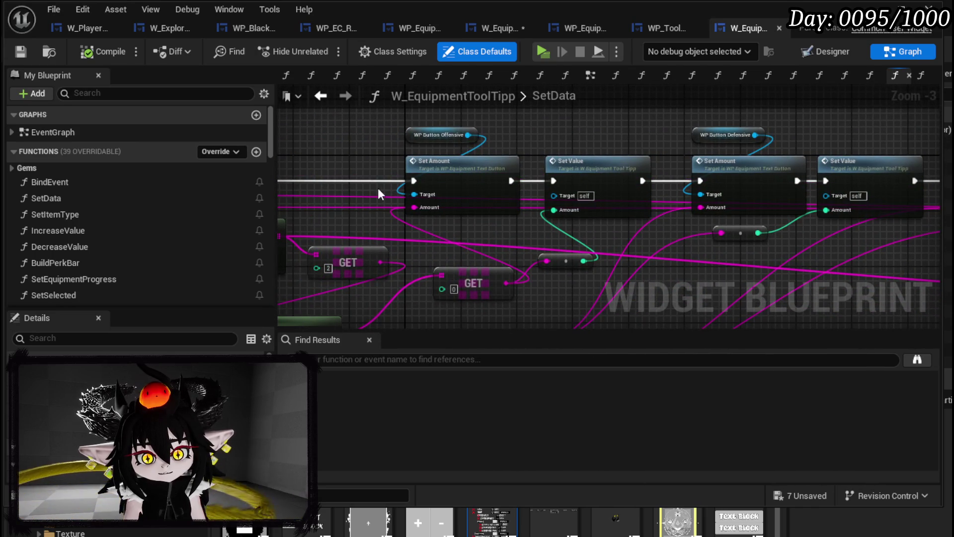
drag(652, 244, 928, 224)
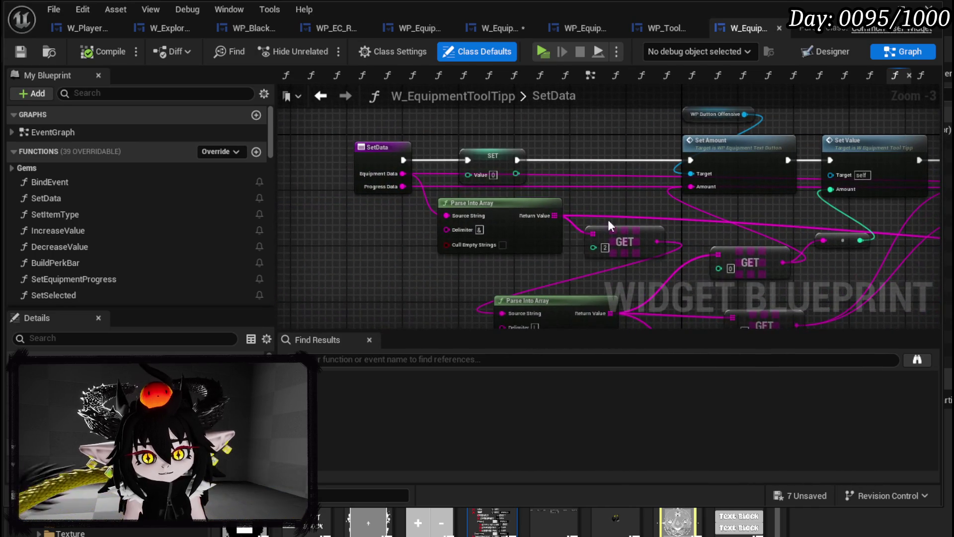
click(480, 220)
drag(480, 226, 333, 241)
drag(628, 233, 485, 251)
mouse_move(626, 296)
mouse_down()
mouse_move(425, 258)
mouse_move(582, 219)
mouse_move(450, 243)
mouse_up()
drag(718, 181, 599, 162)
drag(725, 205, 494, 282)
mouse_move(560, 224)
mouse_down()
mouse_move(487, 194)
mouse_move(577, 277)
mouse_up()
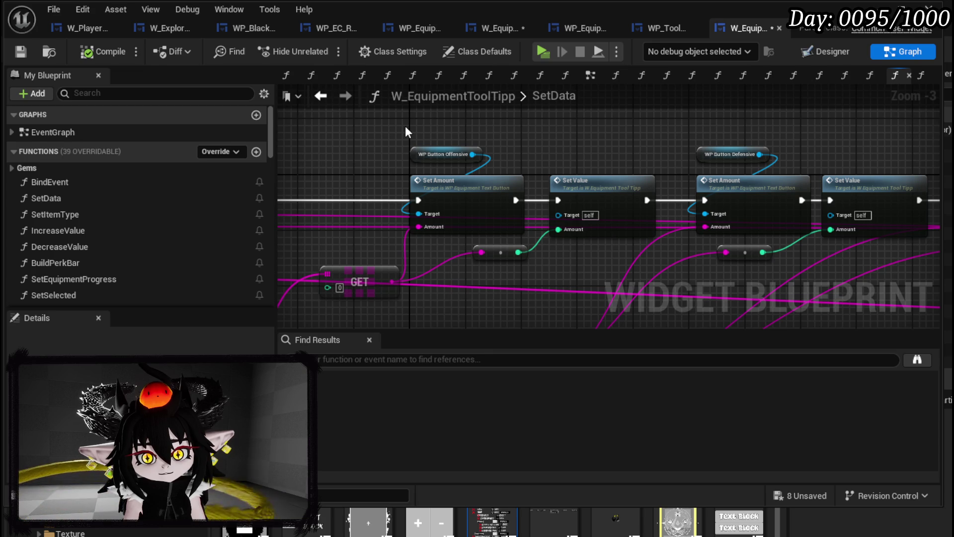
Collapse the Offensive Set Amount and Set Value nodes into a function.
mouse_move(422, 127)
mouse_down()
mouse_move(590, 261)
mouse_move(506, 262)
mouse_move(740, 262)
mouse_move(728, 261)
mouse_up()
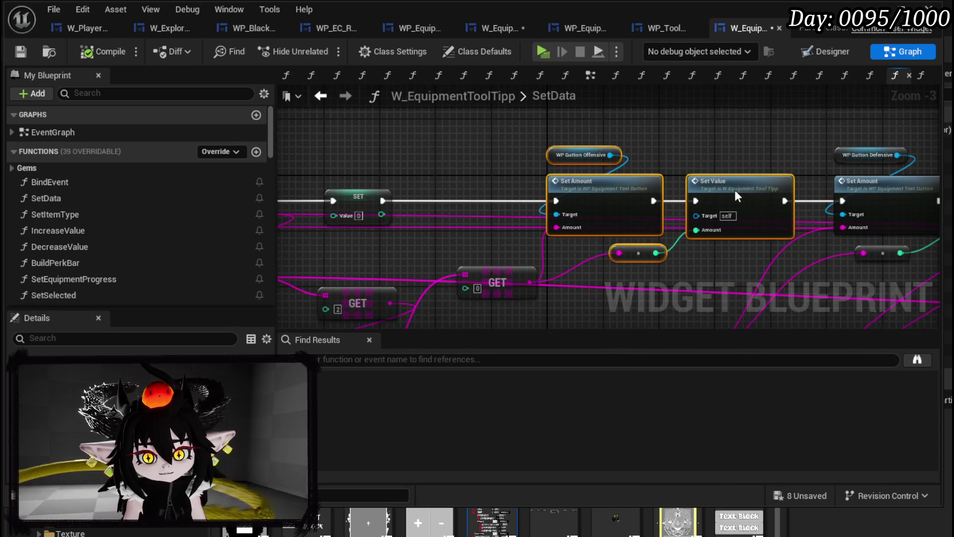
right_click(735, 189)
click(796, 383)
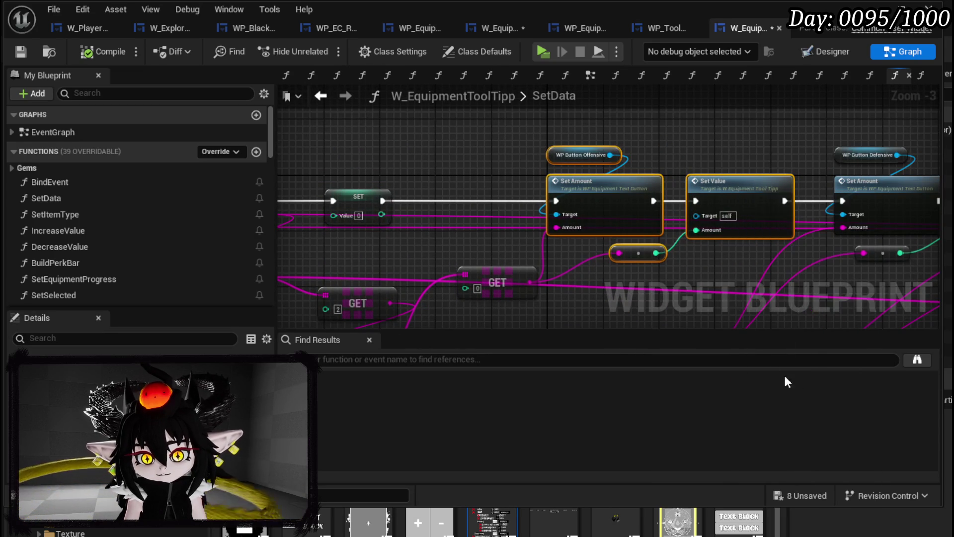
Finish SetOffensive with only an Amount input (In String removed), then compile and refresh its node.
text(SetOffensive)
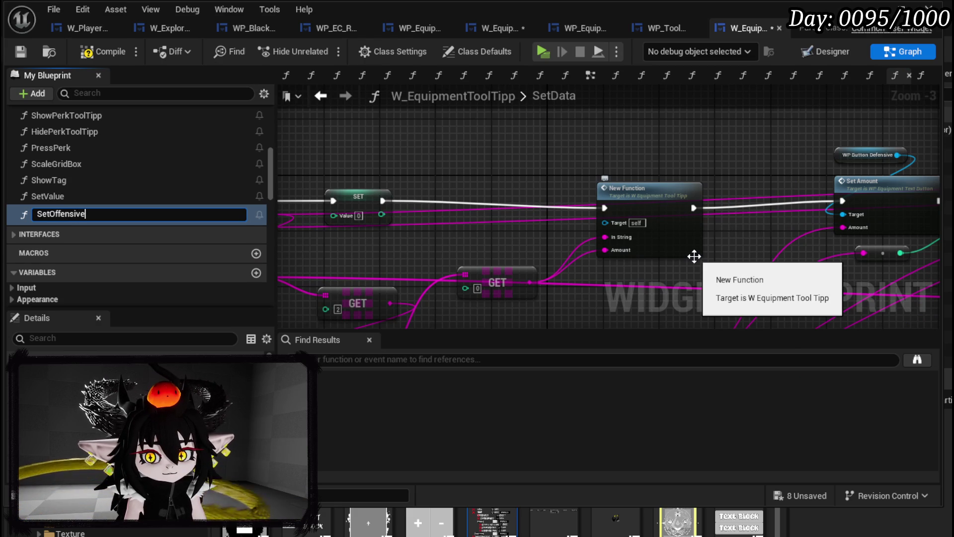
key(Return)
click(668, 226)
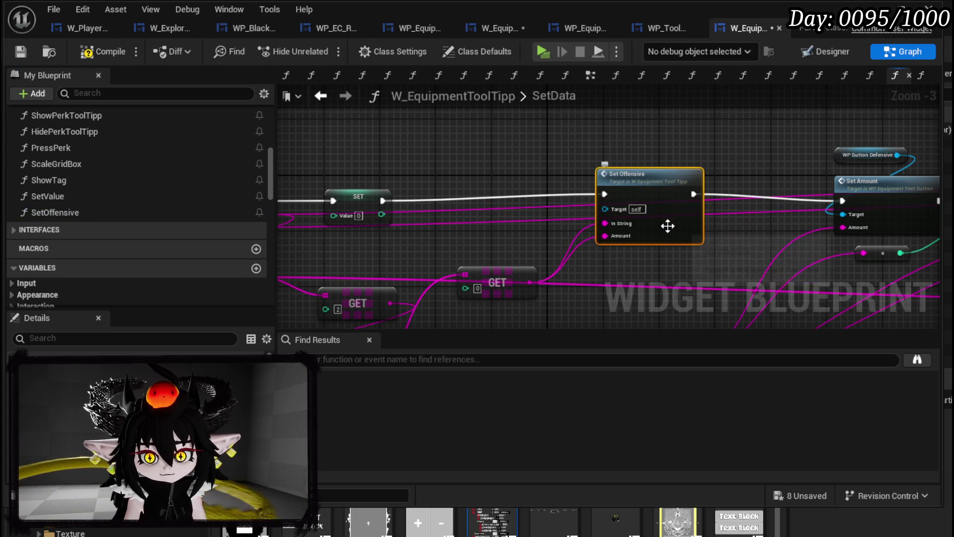
double_click(668, 226)
drag(418, 248, 307, 218)
mouse_move(361, 240)
mouse_down()
mouse_move(362, 219)
mouse_move(367, 241)
mouse_up()
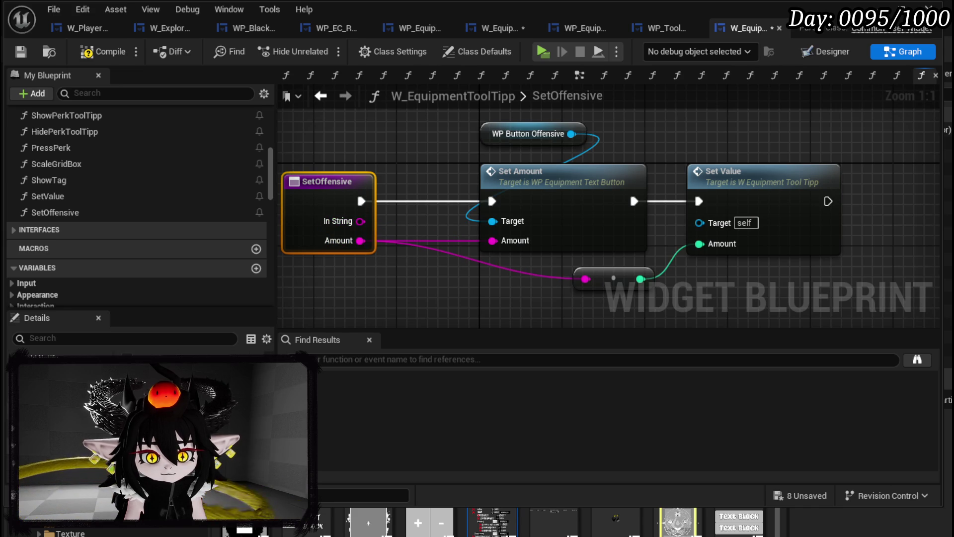
click(261, 398)
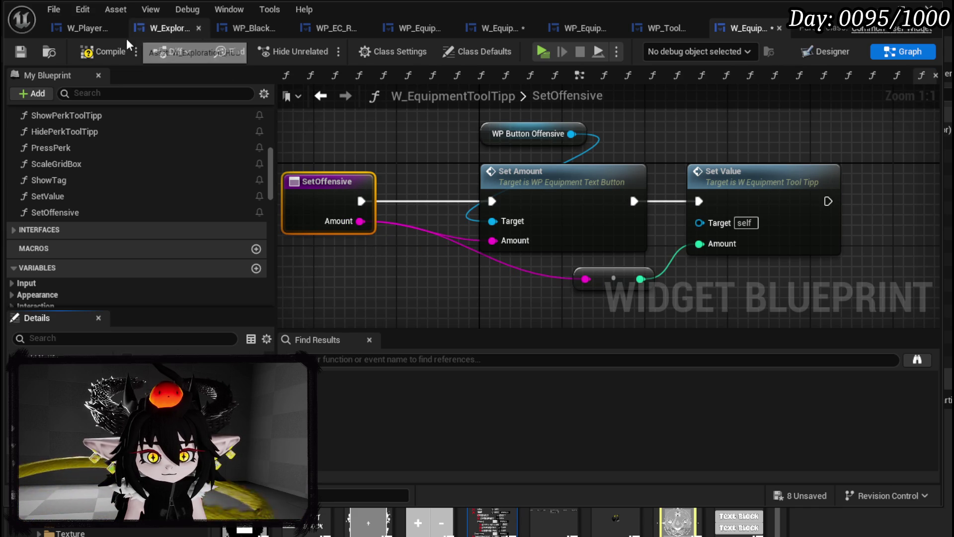
click(18, 52)
click(547, 365)
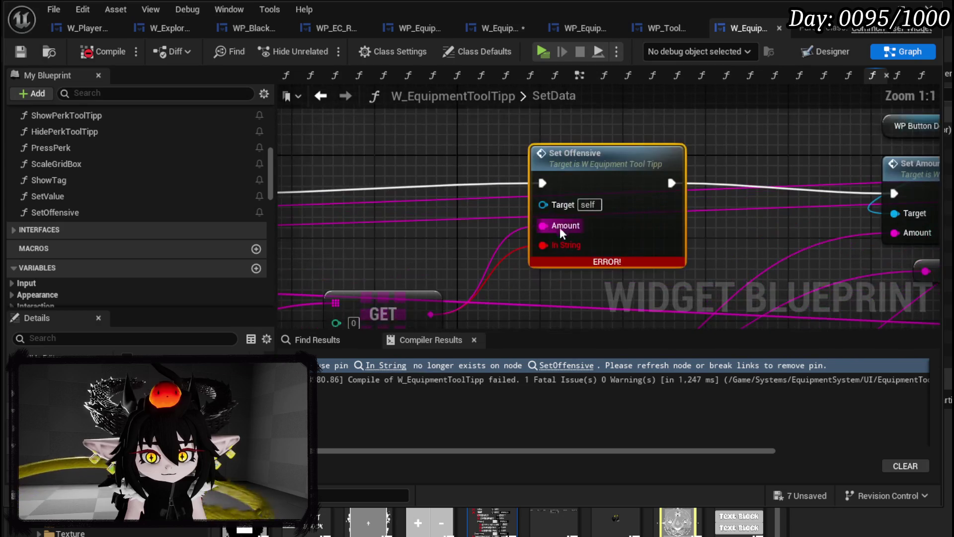
alt+click(543, 244)
Collapse the defensive amount nodes into a SetDefensive function, compile, and refresh the Set Defensive node.
scroll(801, 260, down, 2)
drag(426, 302, 618, 154)
right_click(622, 205)
click(687, 390)
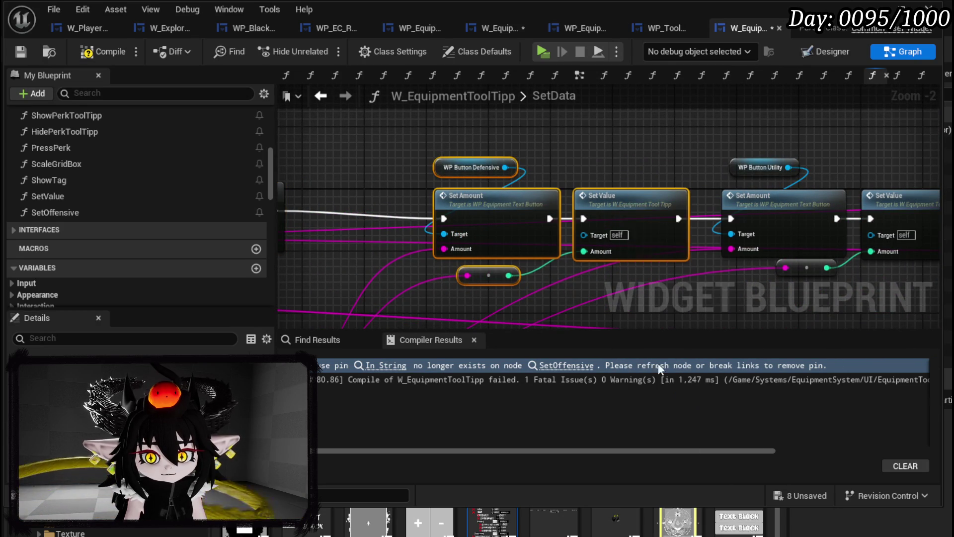
text(SetDe)
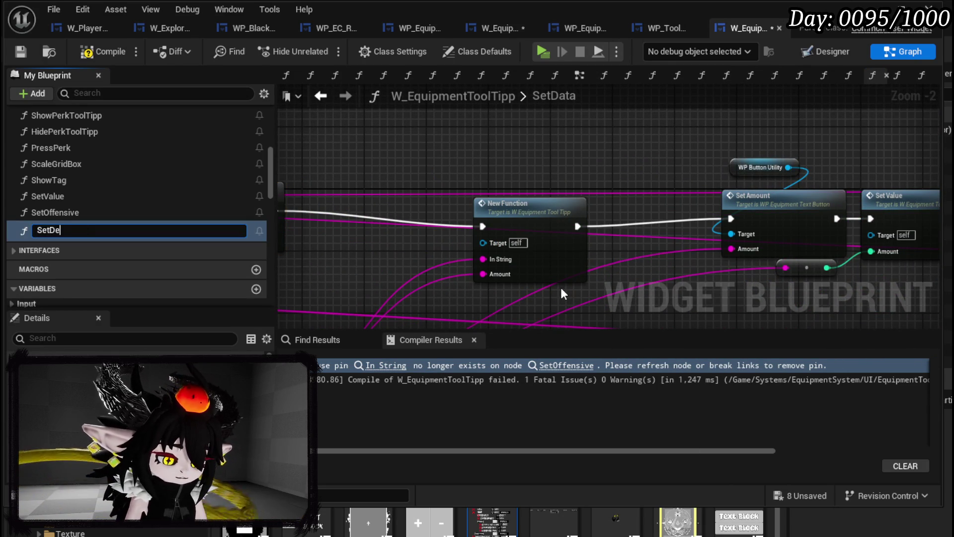
text(fensive)
key(Return)
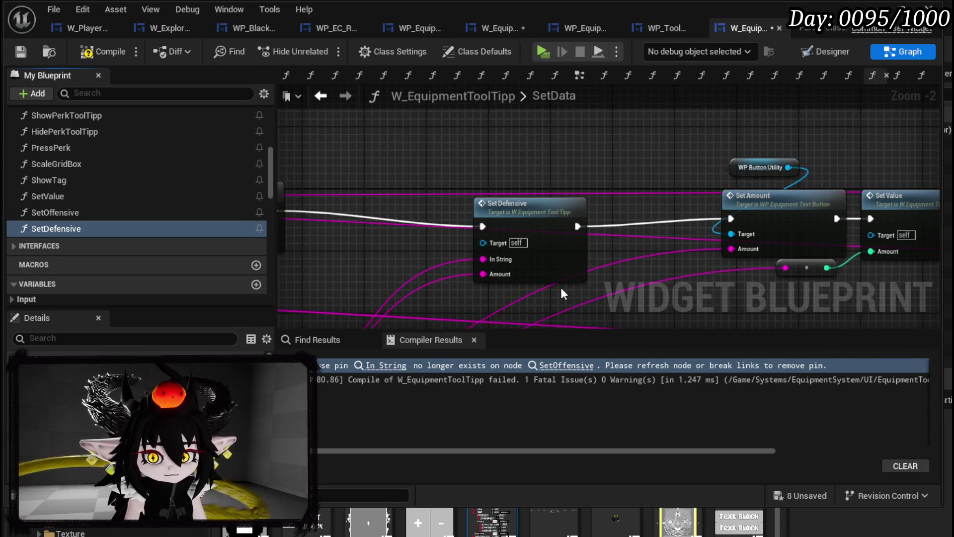
double_click(554, 234)
drag(435, 212, 324, 215)
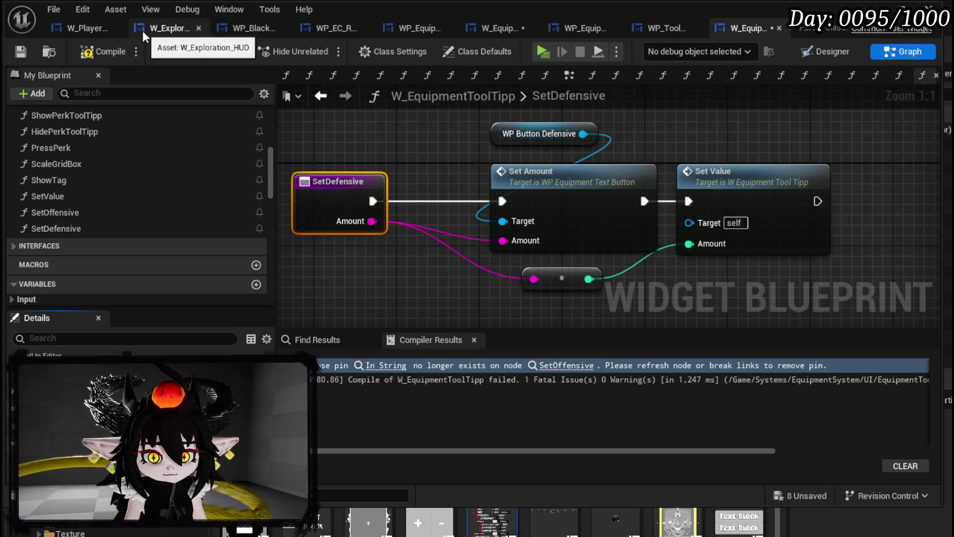
click(29, 52)
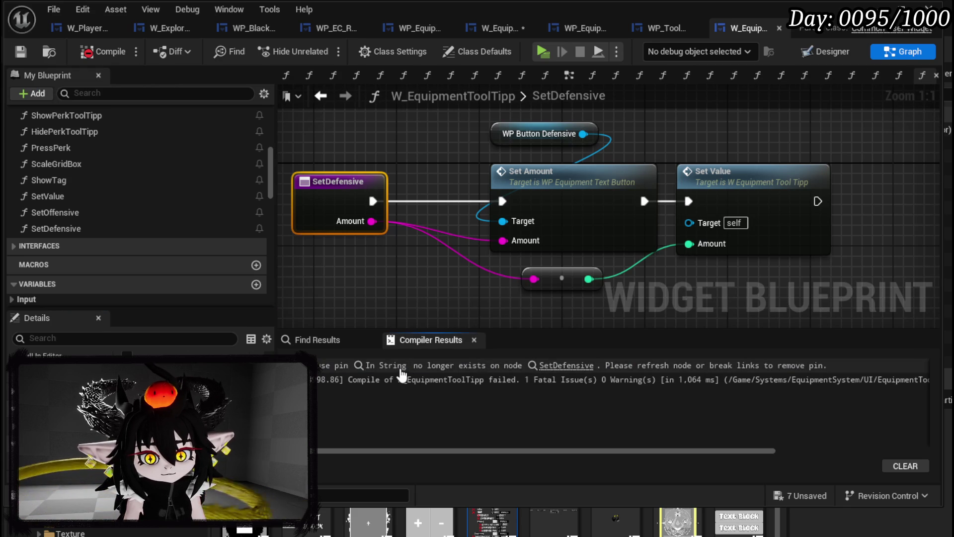
click(401, 367)
alt+click(565, 248)
Collapse the utility nodes into SetUtility, move In String links to Amount, remove In String, and refresh.
drag(740, 176, 456, 194)
drag(437, 122, 692, 298)
right_click(706, 201)
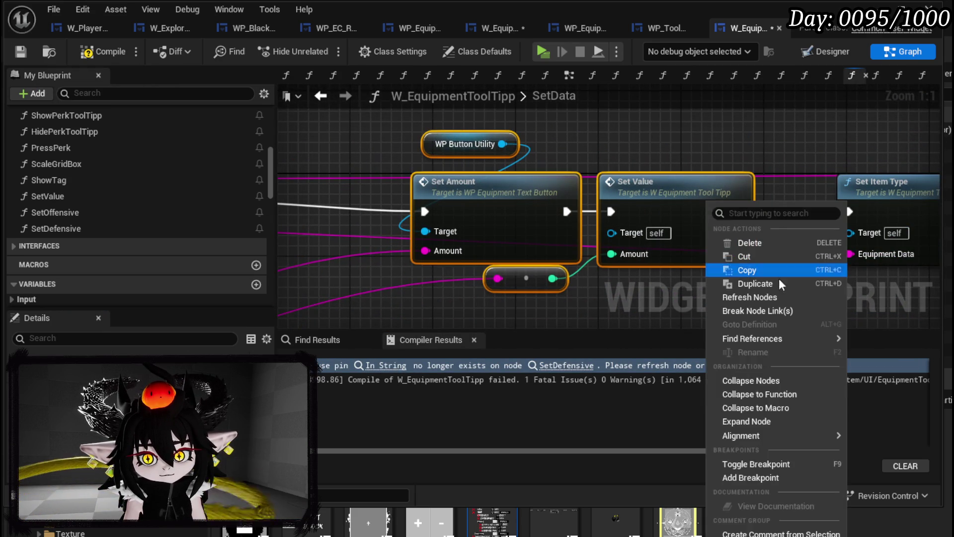
click(751, 393)
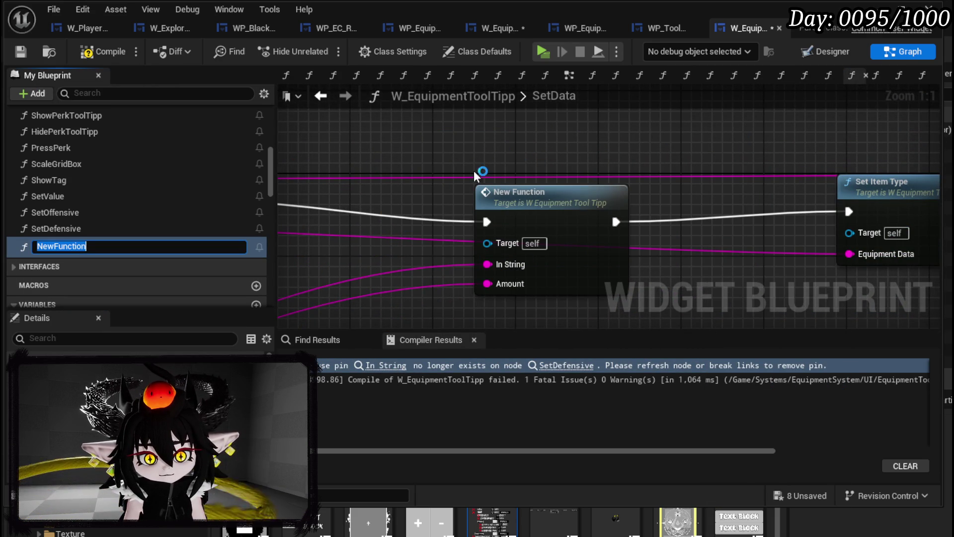
text(SetU)
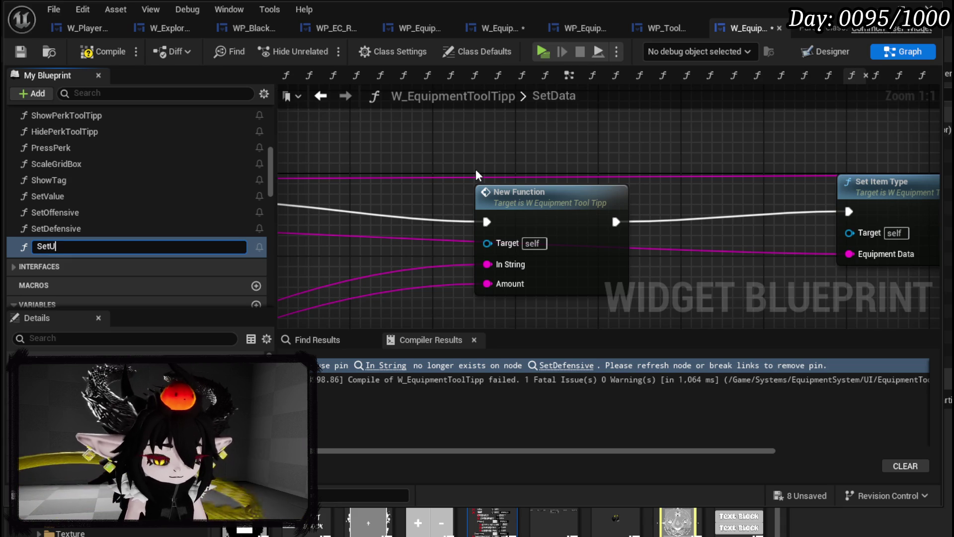
text(tility)
key(Return)
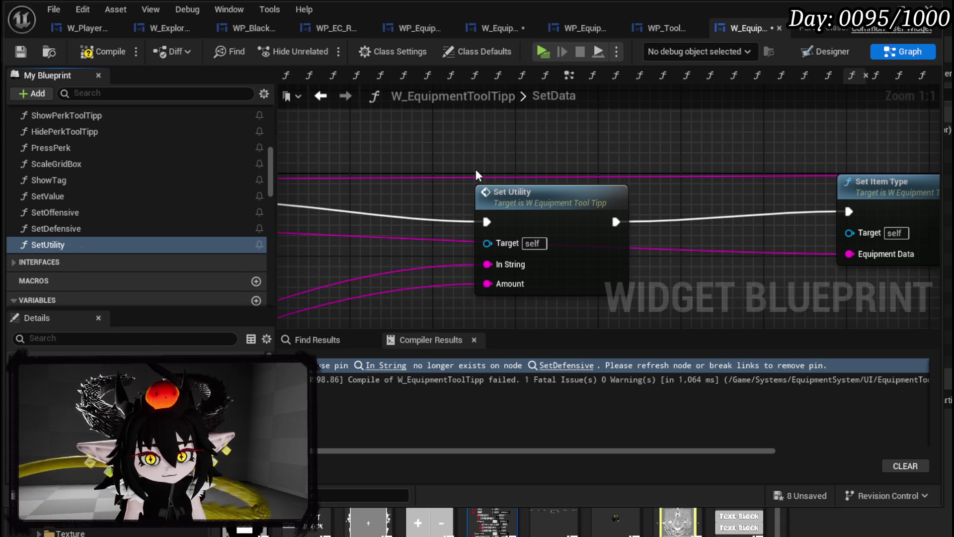
double_click(560, 218)
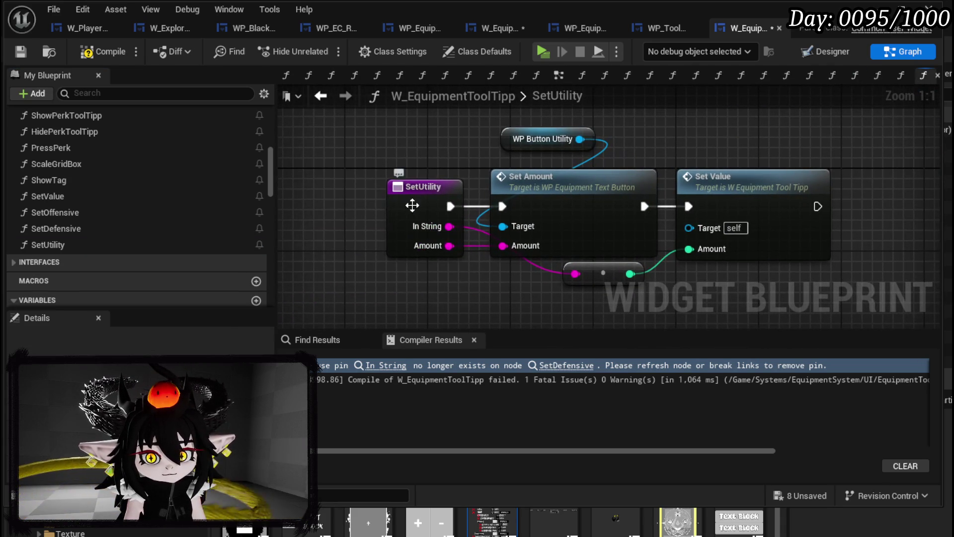
drag(412, 199, 343, 191)
drag(366, 243, 366, 245)
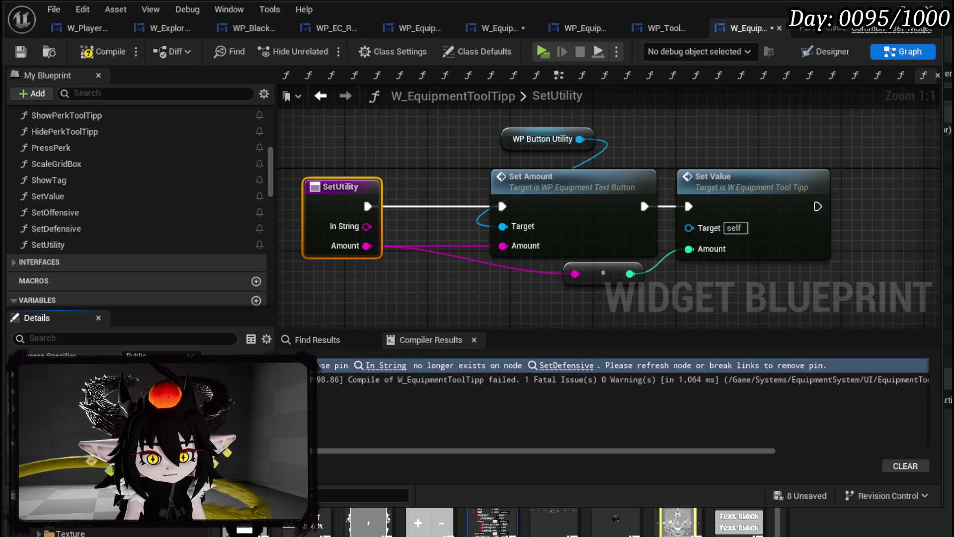
click(256, 422)
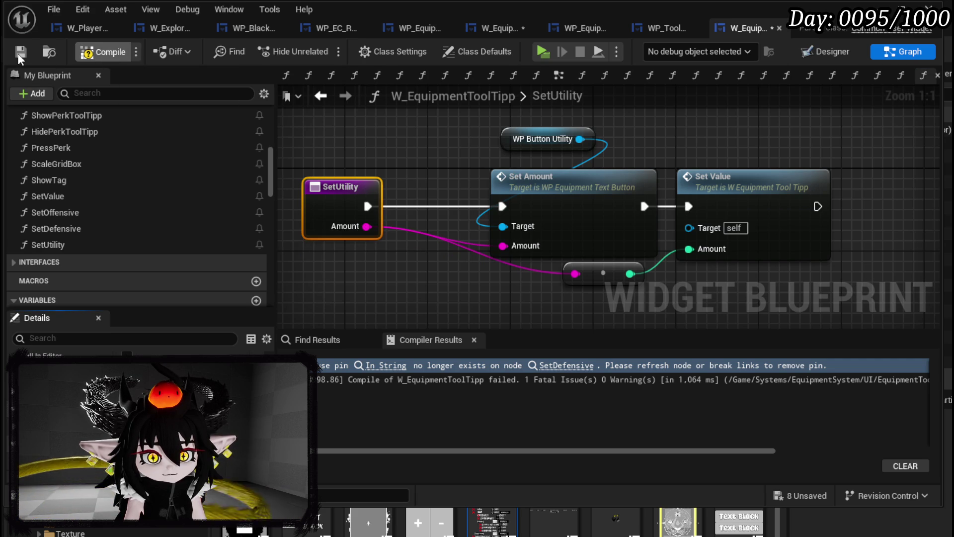
click(20, 51)
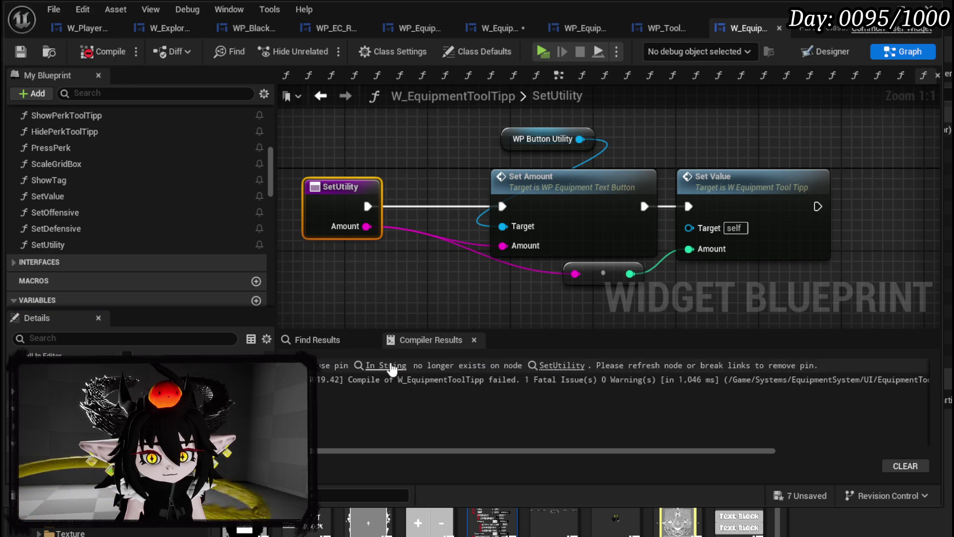
click(385, 365)
alt+click(579, 238)
Save the tooltip blueprint and go to the W_EquipmentUpgrade blueprint.
drag(690, 261, 278, 267)
scroll(444, 269, down, 3)
click(561, 365)
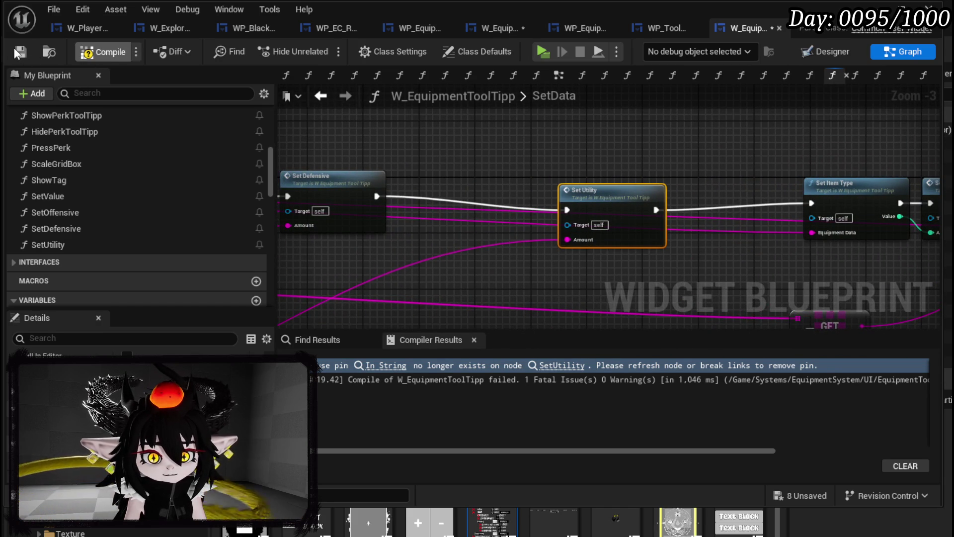
click(19, 51)
click(472, 28)
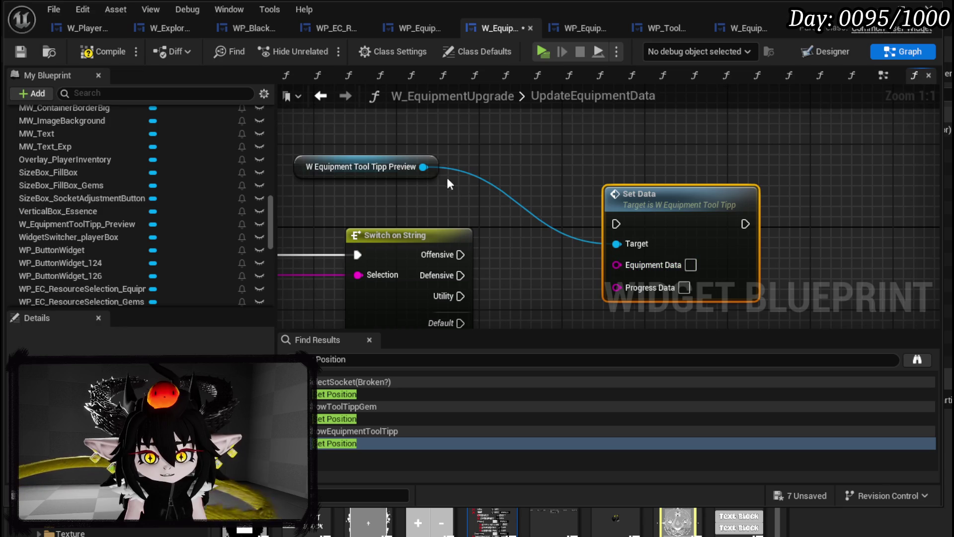
Add Set Offensive, Set Defensive and Set Utility nodes wired to the tooltip preview reference.
drag(423, 167, 576, 181)
text(SetOffen)
key(Return)
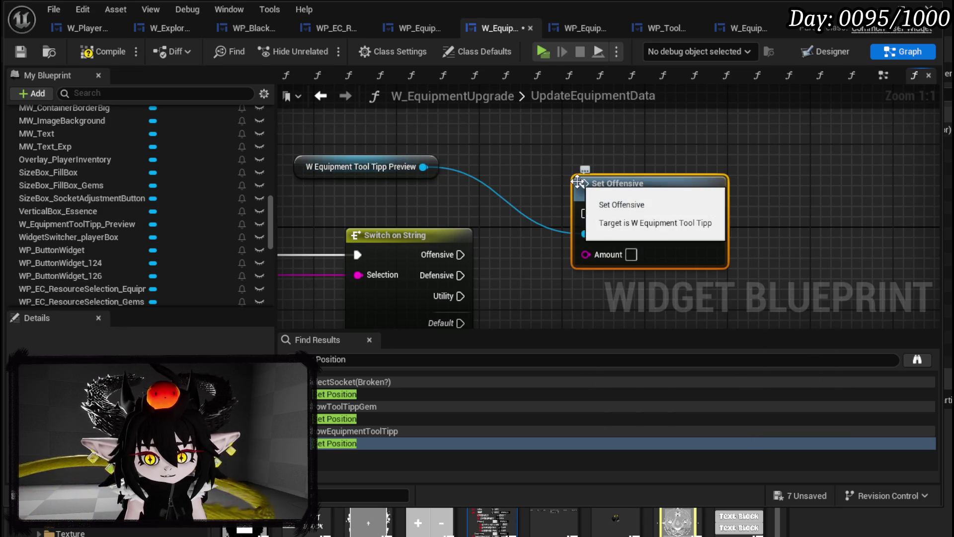
drag(577, 180, 586, 77)
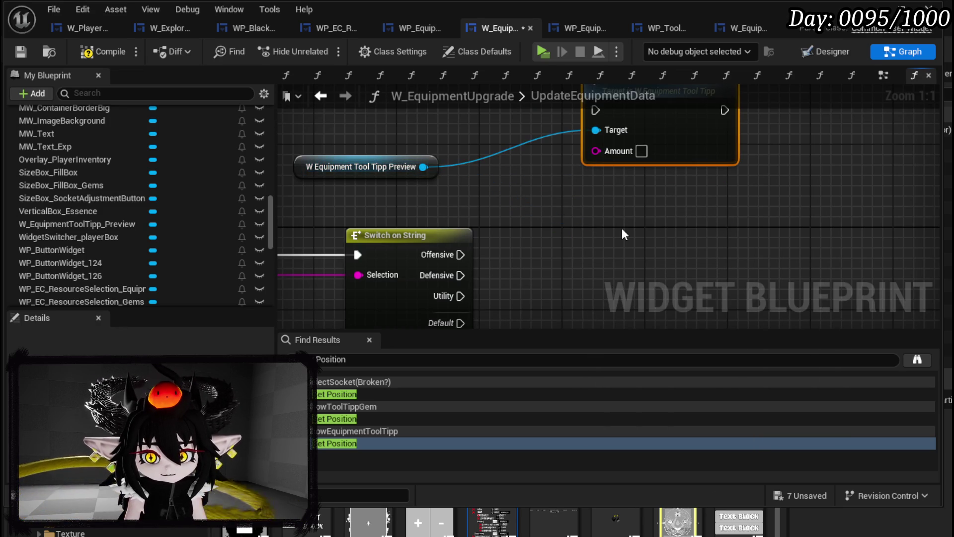
mouse_move(423, 166)
mouse_down()
mouse_move(596, 207)
mouse_move(616, 228)
mouse_up()
text(Set Defen)
key(Return)
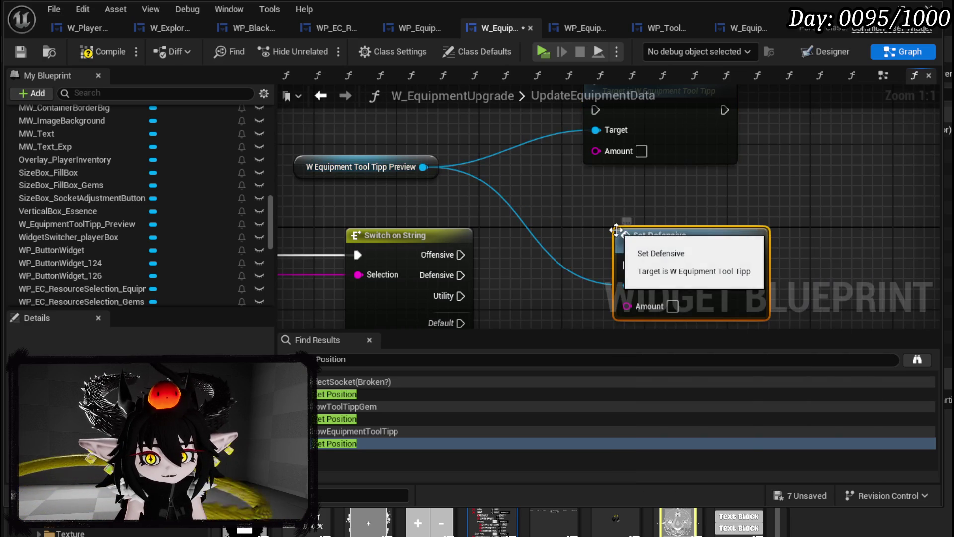
mouse_move(423, 166)
mouse_down()
mouse_move(492, 189)
mouse_move(539, 190)
mouse_up()
text(Set Defen)
key(Return)
text(Set Util)
key(Return)
scroll(587, 213, down, 5)
drag(589, 214, 611, 244)
drag(613, 123, 628, 140)
scroll(545, 174, up, 2)
Connect the Offensive, Defensive and Utility cases to their setters, feed Value into Amount, and save.
drag(503, 191, 624, 113)
drag(501, 206, 623, 199)
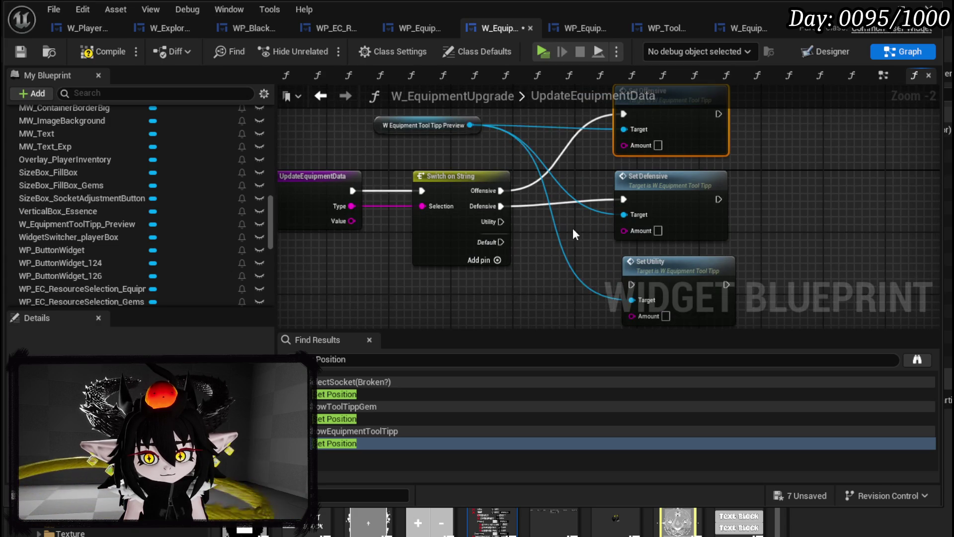
mouse_move(504, 198)
mouse_down()
mouse_move(635, 252)
mouse_move(634, 260)
mouse_move(662, 257)
mouse_up()
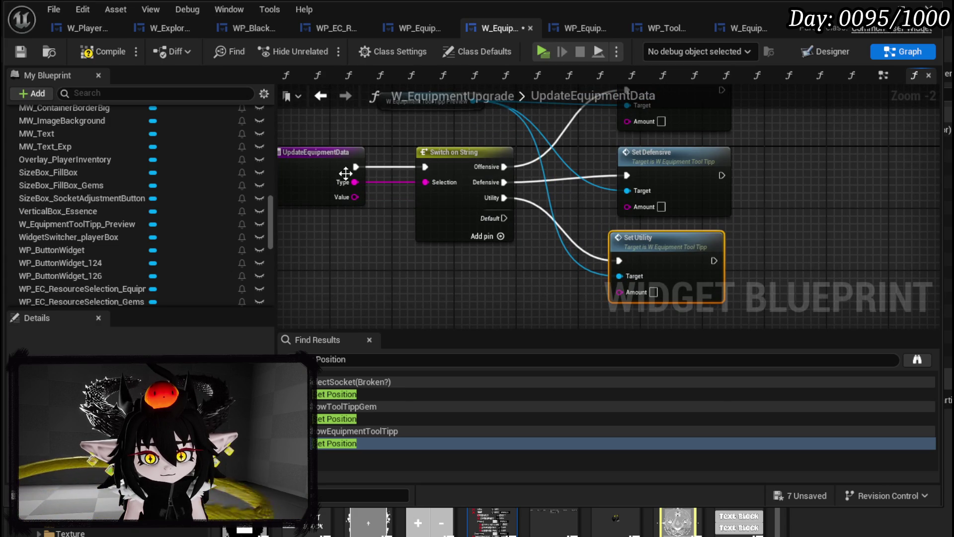
mouse_move(355, 196)
mouse_down()
mouse_move(650, 118)
mouse_move(654, 204)
mouse_up()
drag(627, 207, 618, 292)
scroll(566, 191, down, 1)
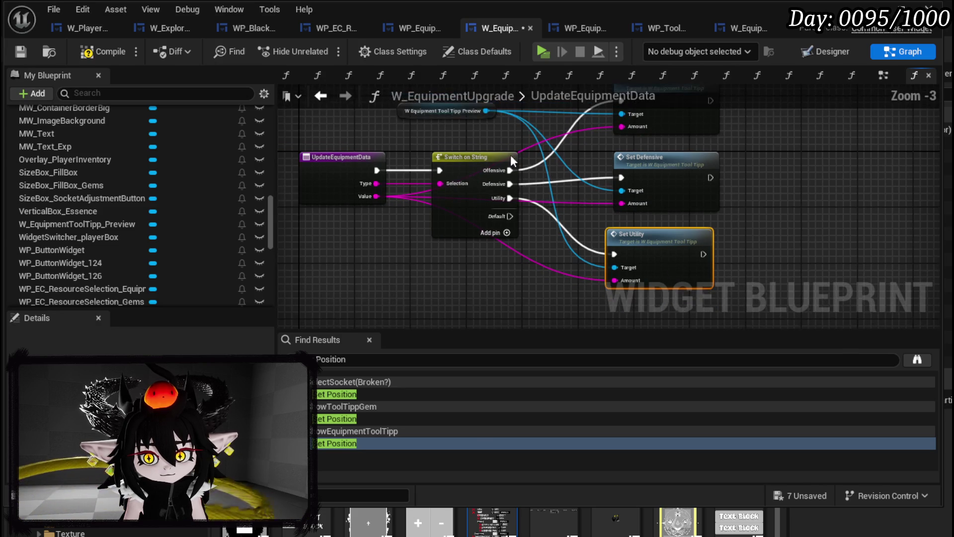
click(20, 52)
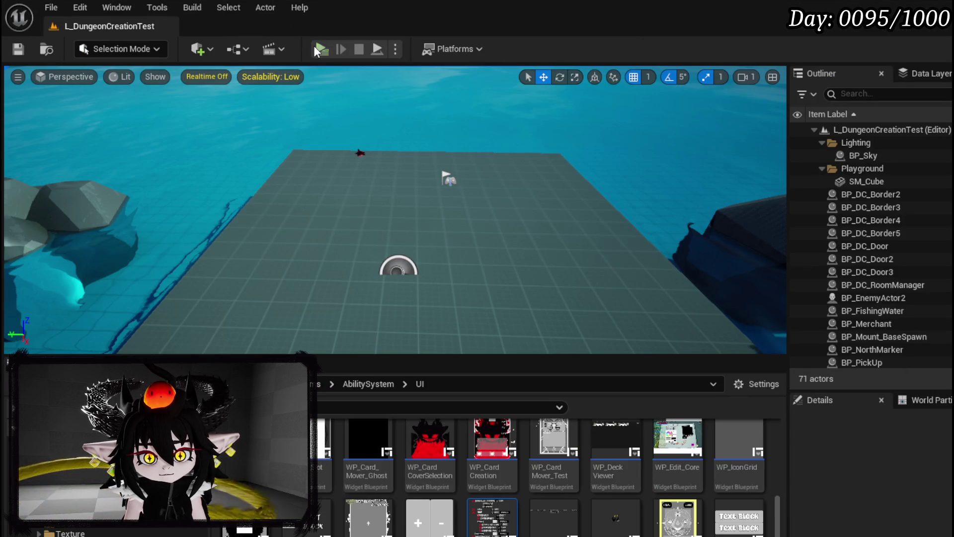
Start a playtest, open the helmet's stat upgrade view, and enter 400 essence for DEFENSIVE.
key(alt+p)
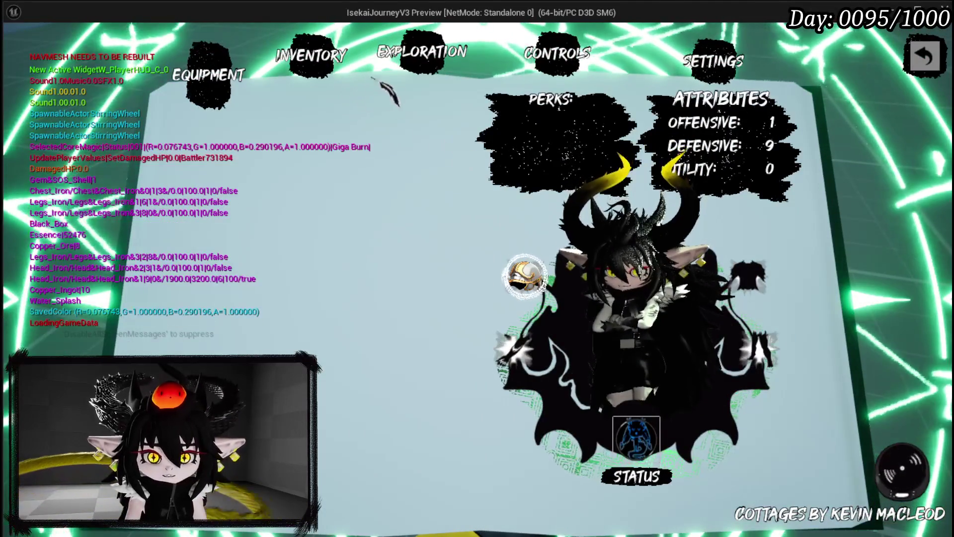
click(524, 276)
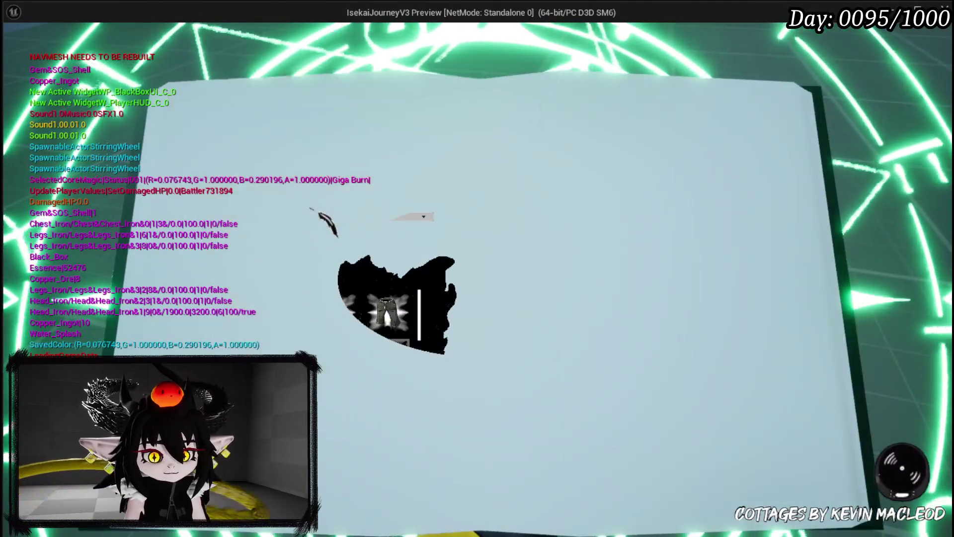
click(104, 245)
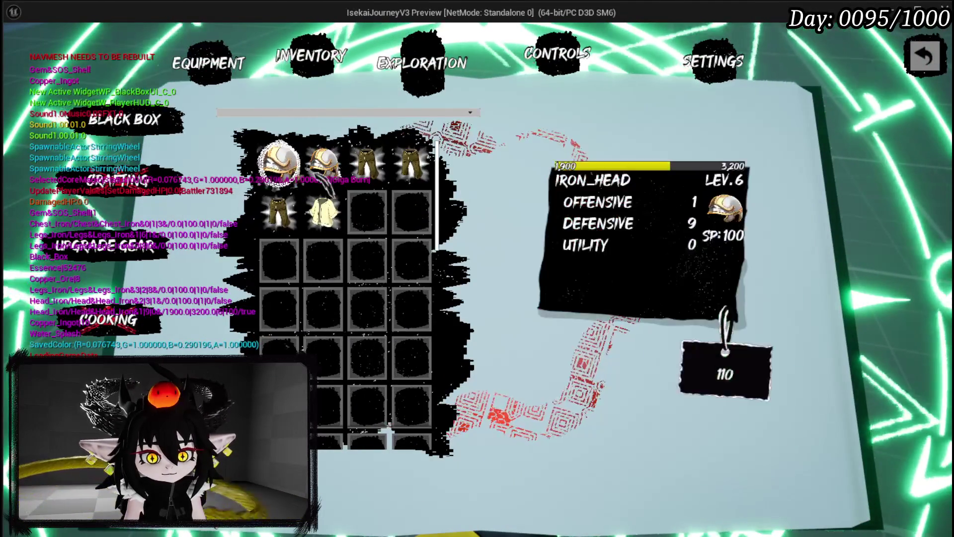
click(298, 167)
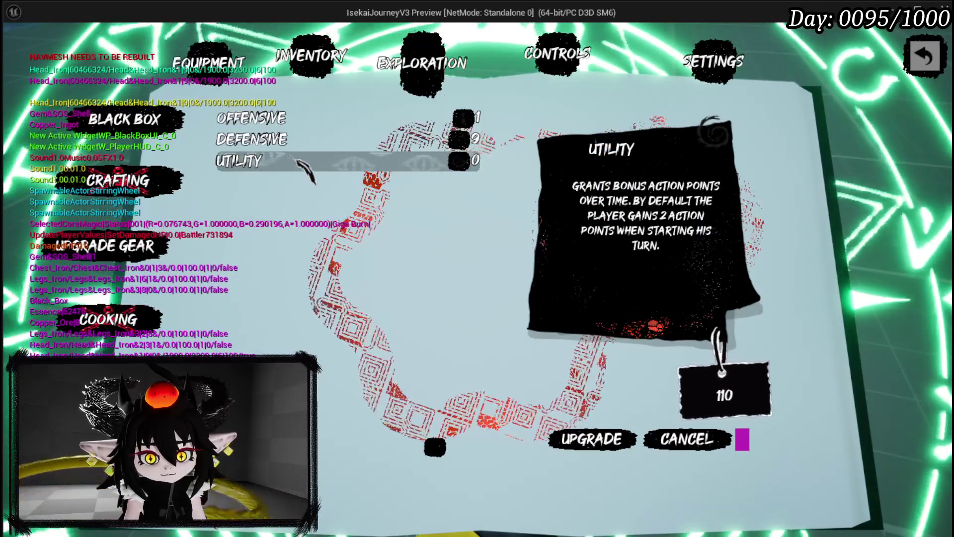
click(308, 141)
key(BackSpace)
text(400)
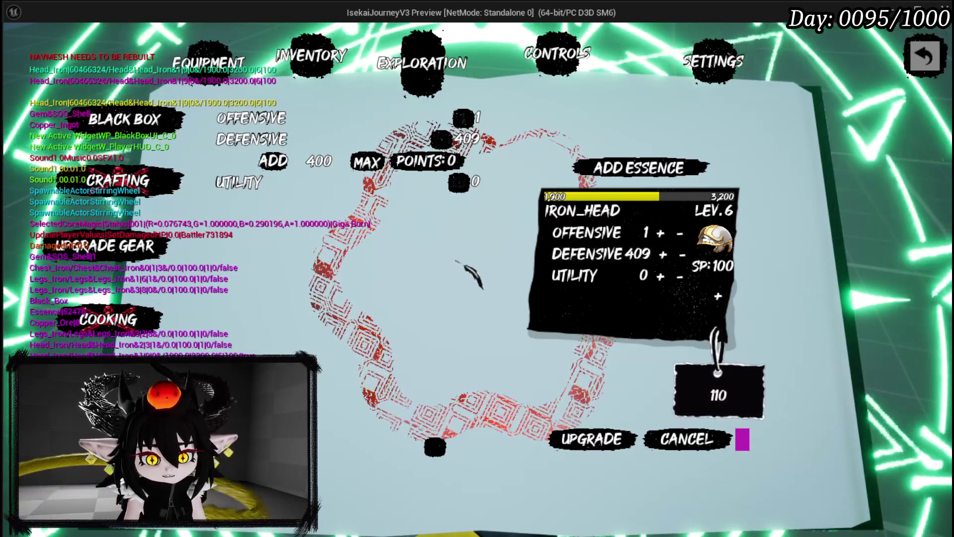
Try Offensive add amounts of 50, 500, 5 and 1, then stop playing and save all.
click(286, 125)
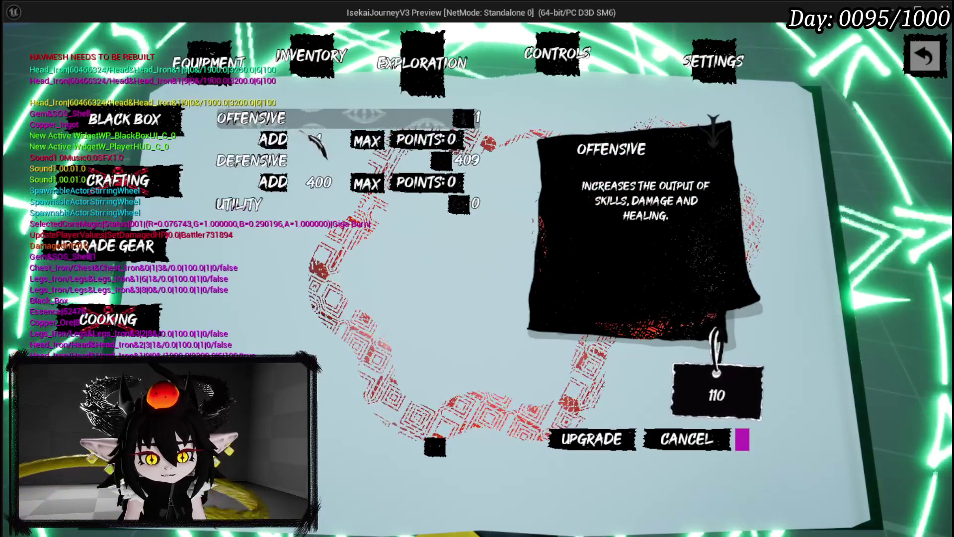
click(319, 141)
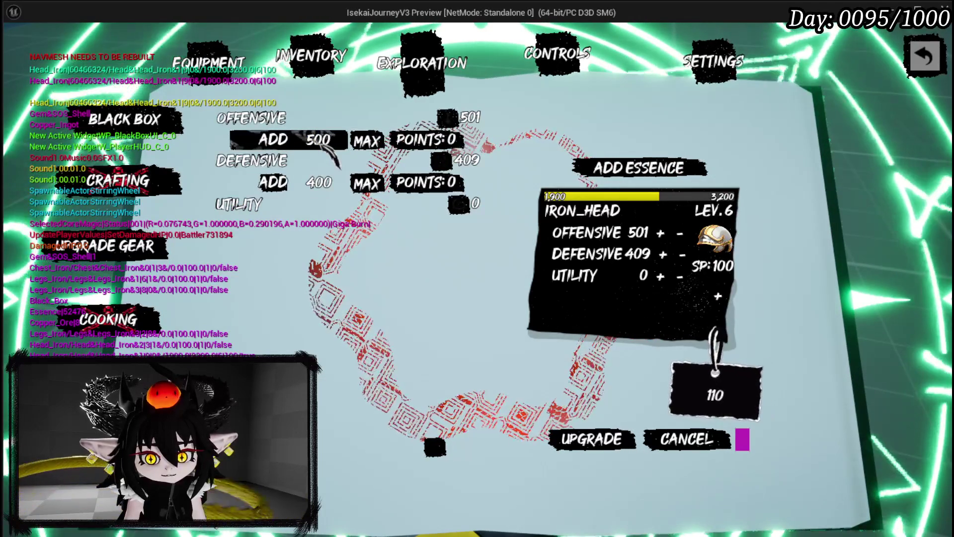
text(500)
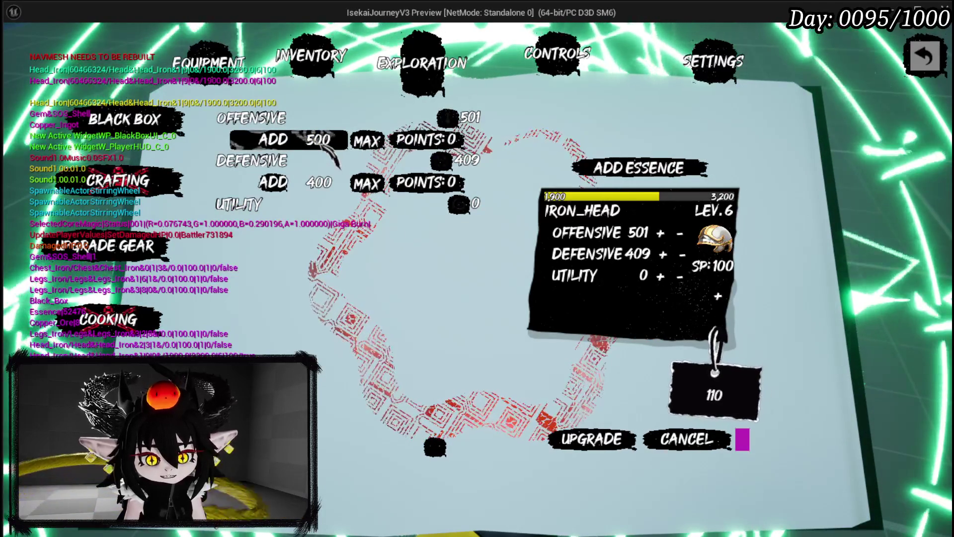
key(BackSpace)
key(BackSpace)
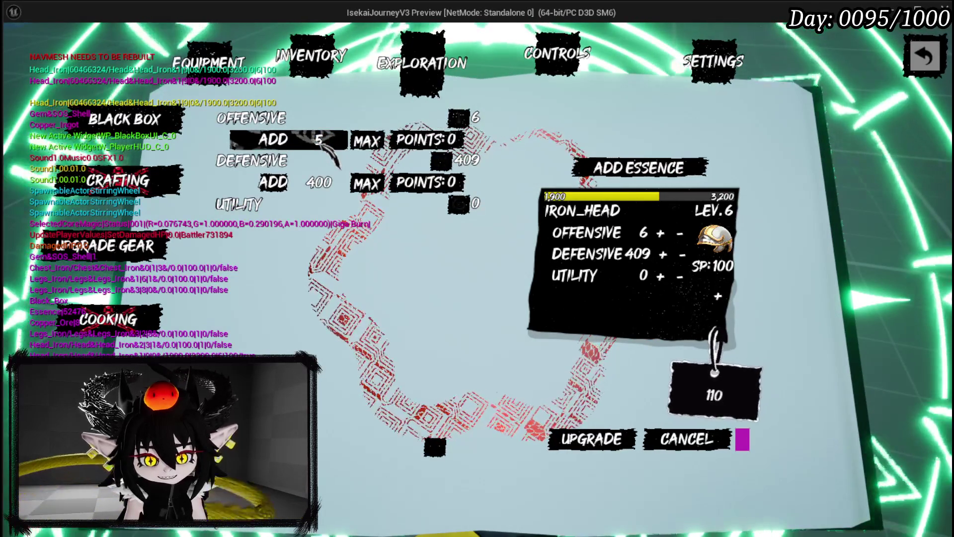
text(00)
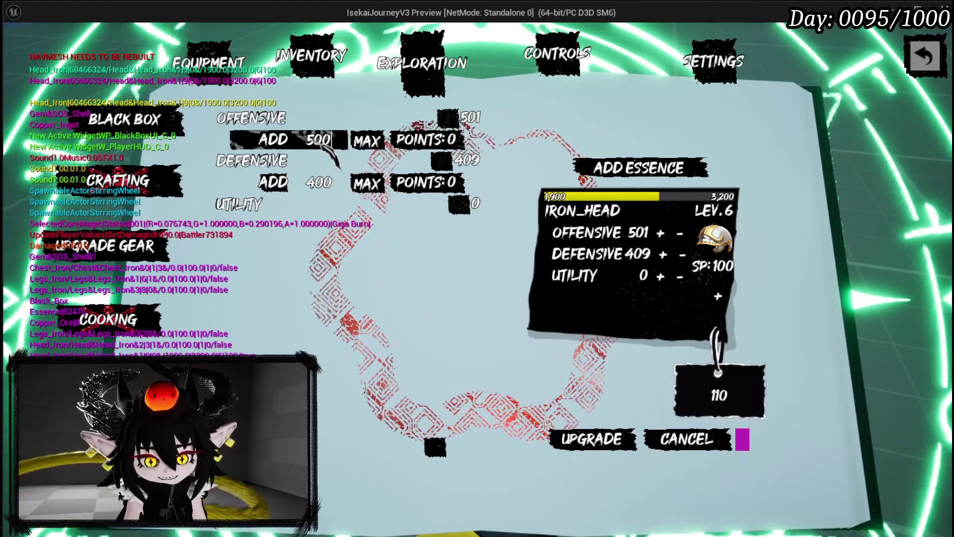
mouse_move(348, 118)
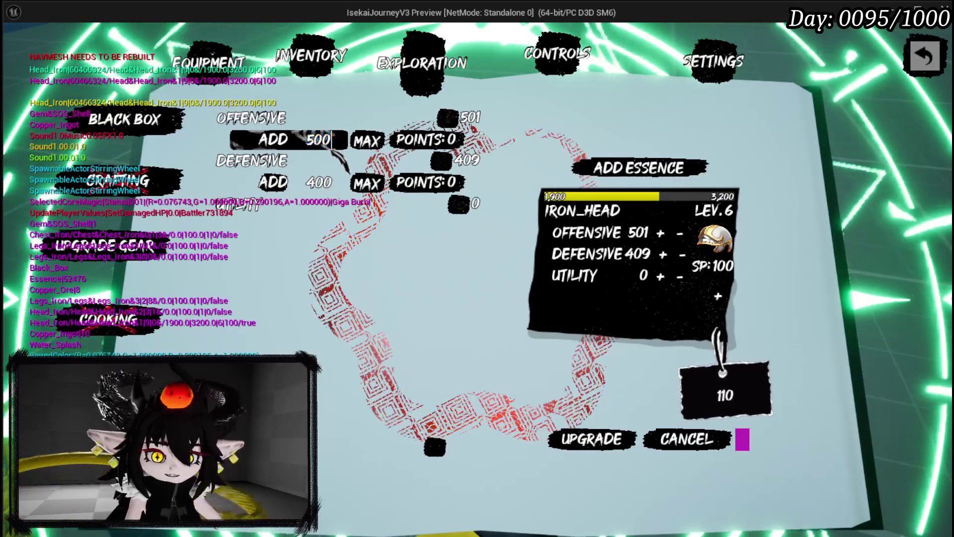
mouse_move(355, 163)
click(331, 140)
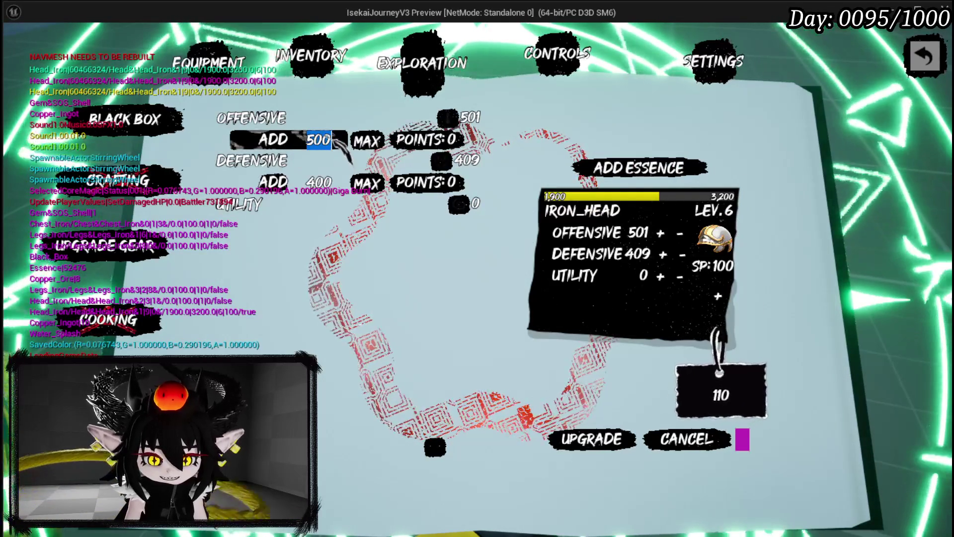
text(50)
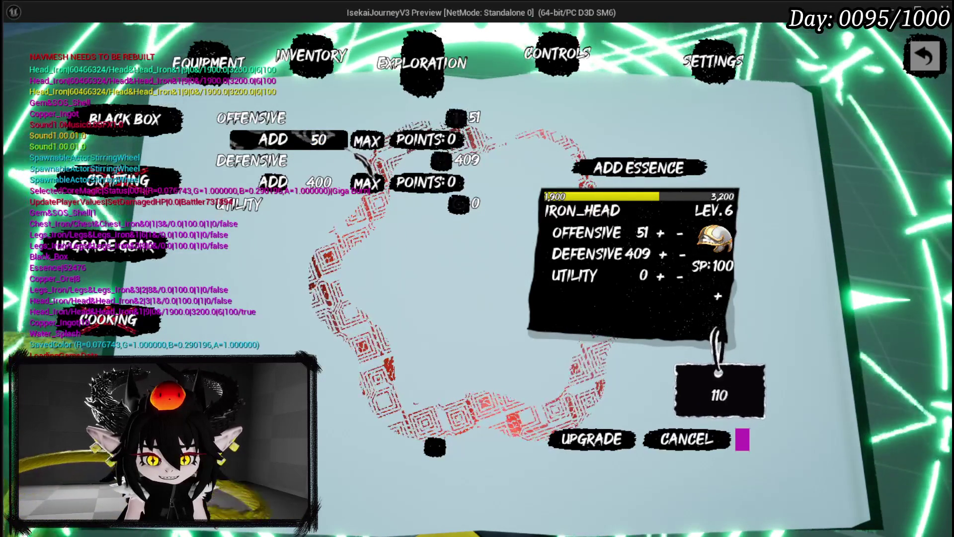
key(BackSpace)
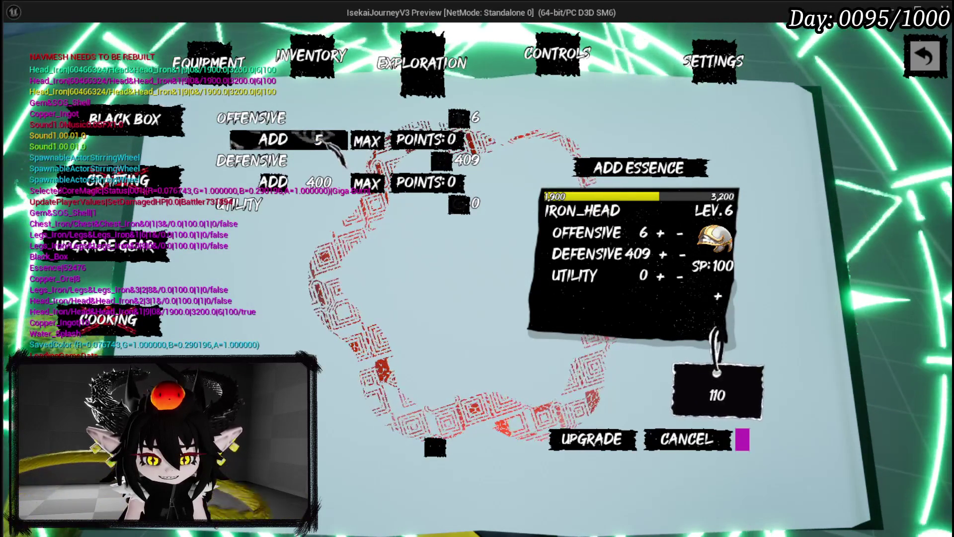
key(BackSpace)
text(1)
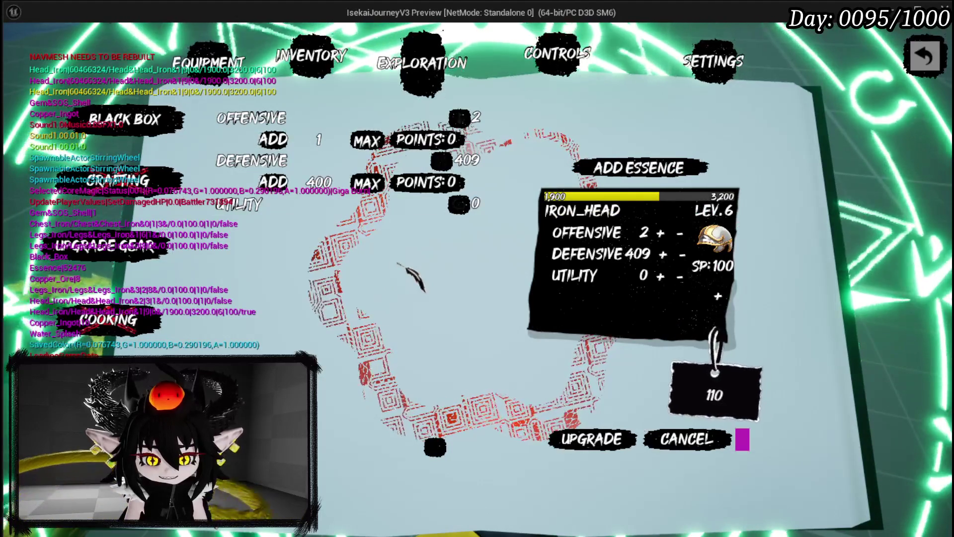
key(Escape)
key(ctrl+s)
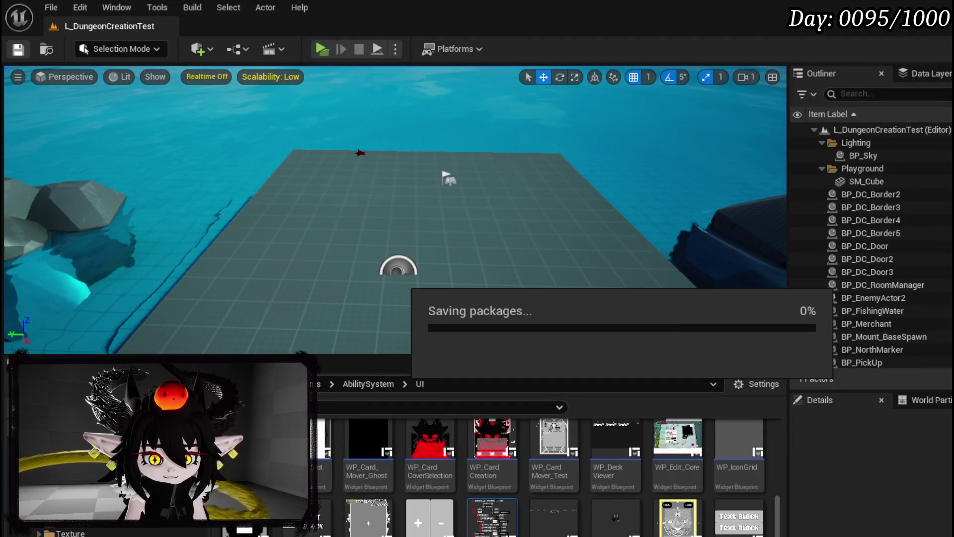
Open WP_EquipmentUpgradeTree's designer, inspect WP_OffensiveValue (Type Offensive, clamp 0–999999), and save.
key(alt+Tab)
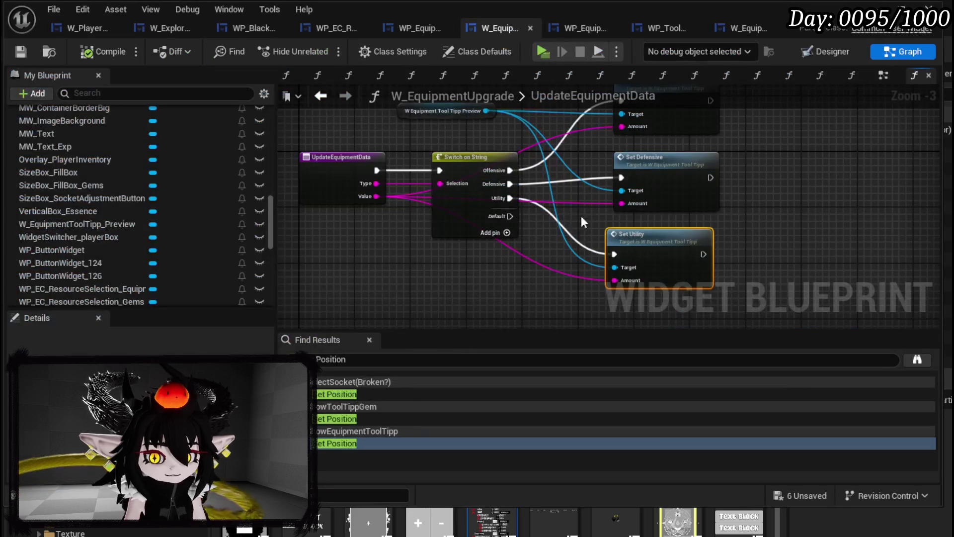
click(820, 50)
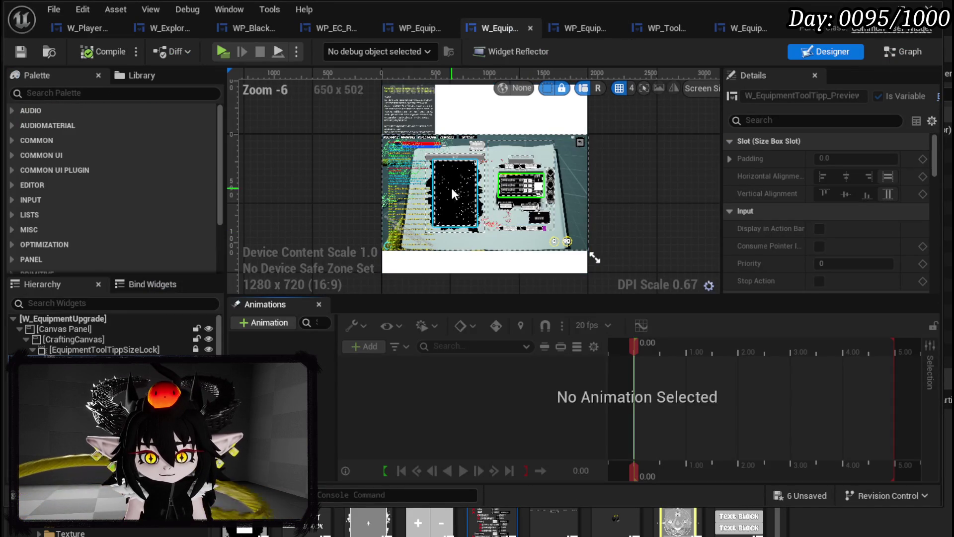
click(575, 31)
scroll(442, 148, up, 4)
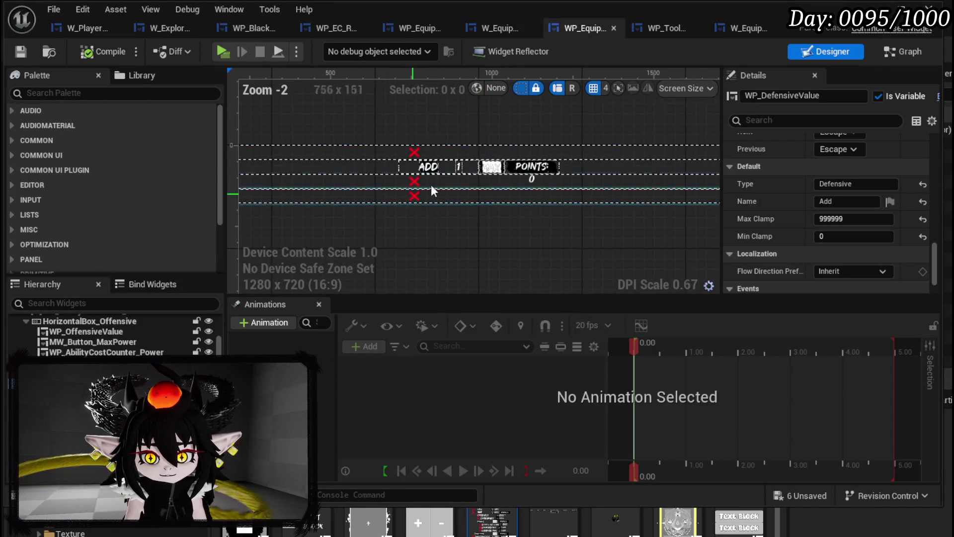
click(413, 168)
scroll(851, 204, up, 2)
scroll(840, 208, down, 4)
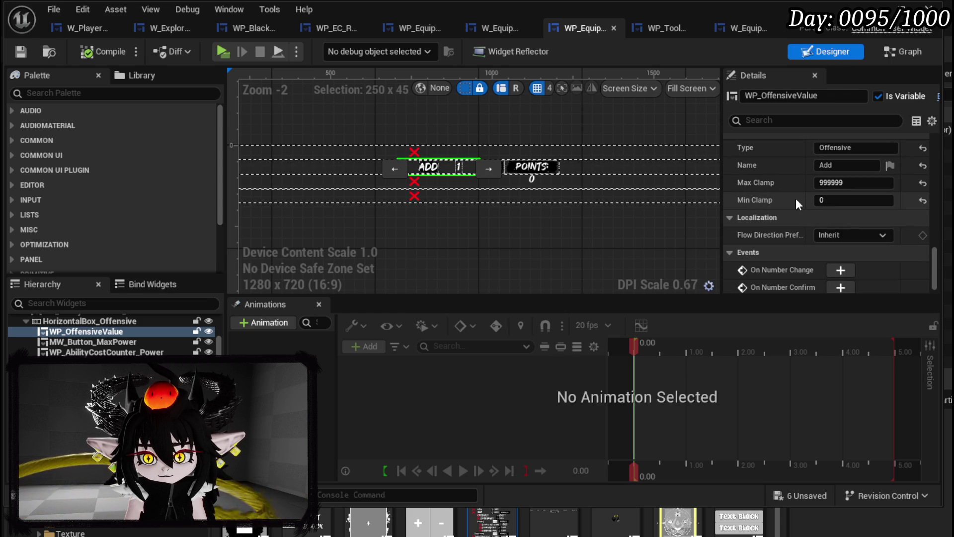
scroll(820, 201, up, 2)
scroll(820, 201, down, 2)
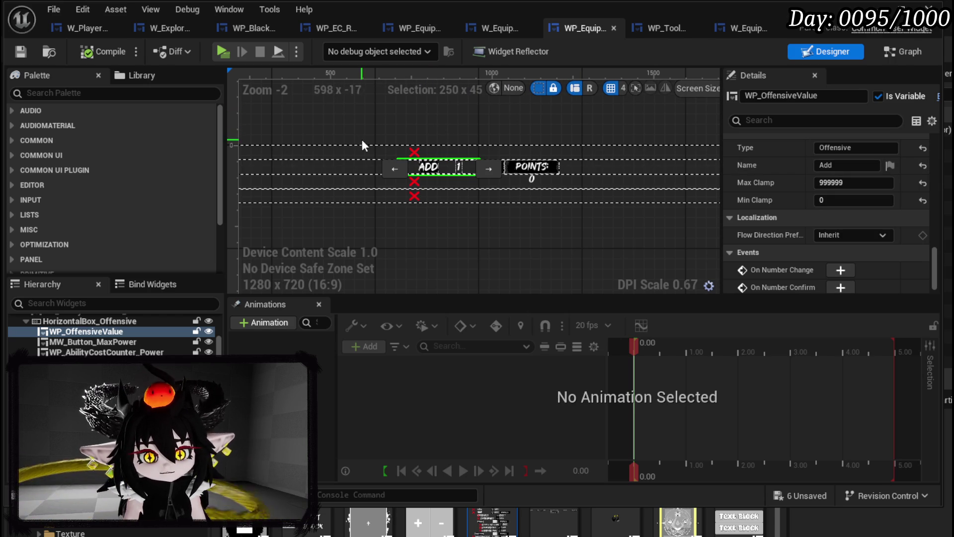
click(21, 51)
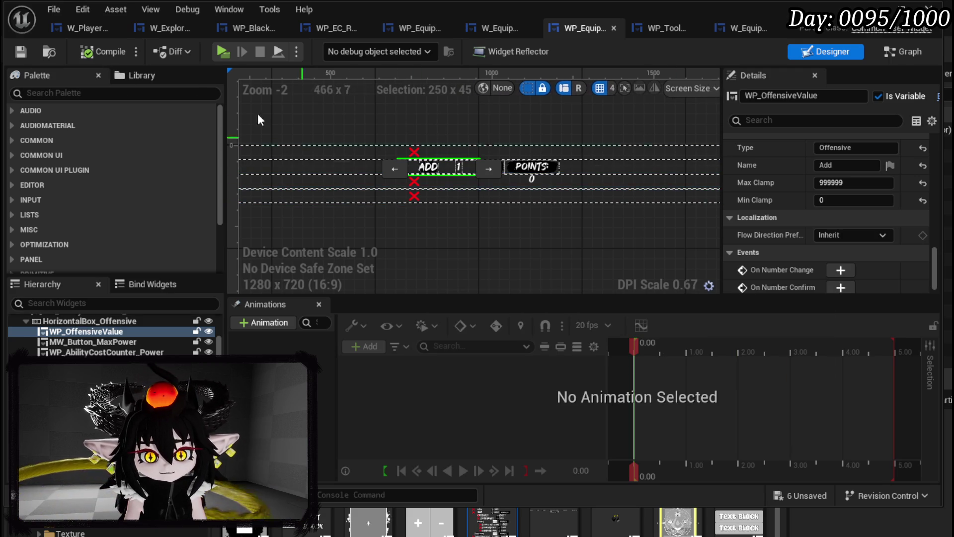
click(20, 52)
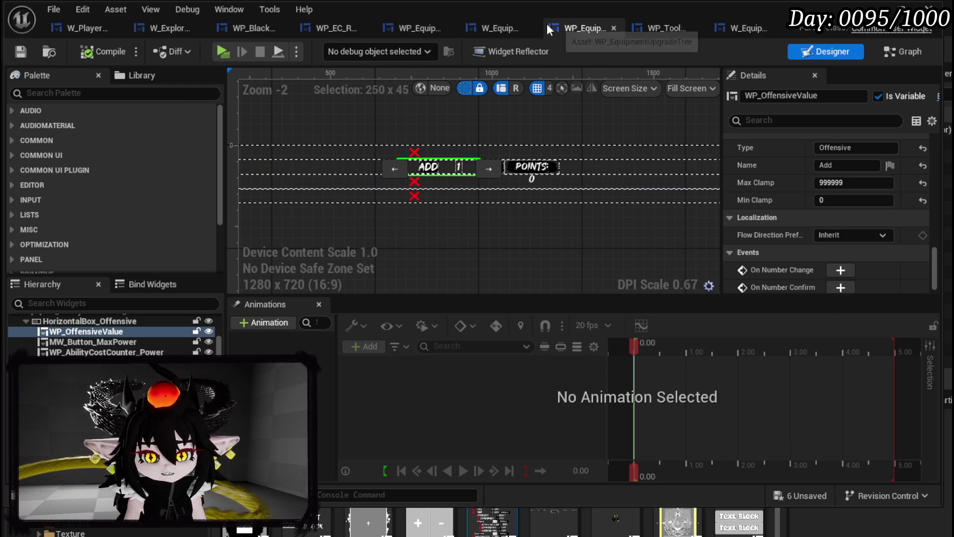
Select the WP_AbilityButtonSlot_133 row whose data is ConfirmCraft in WP_EquipmentUpgradeTree.
scroll(571, 126, down, 3)
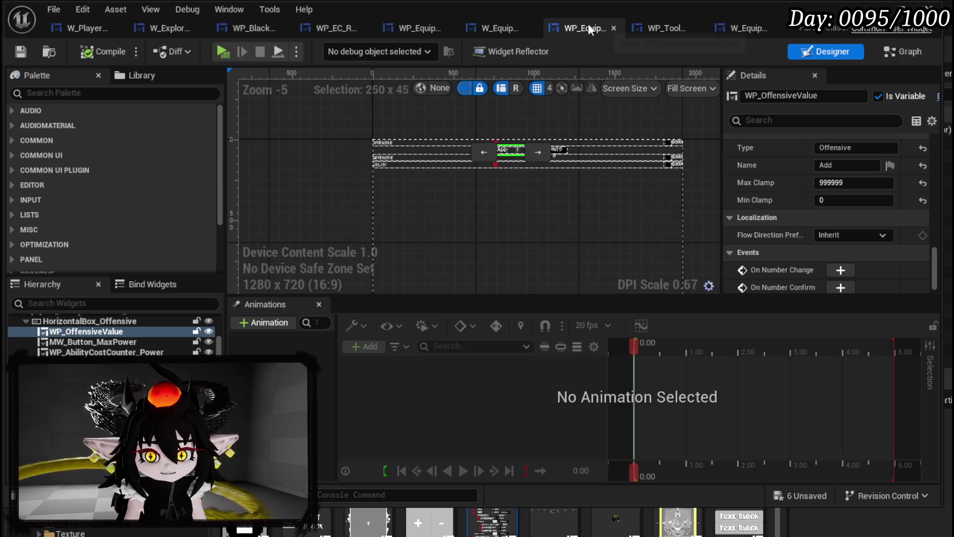
click(495, 27)
scroll(536, 195, up, 6)
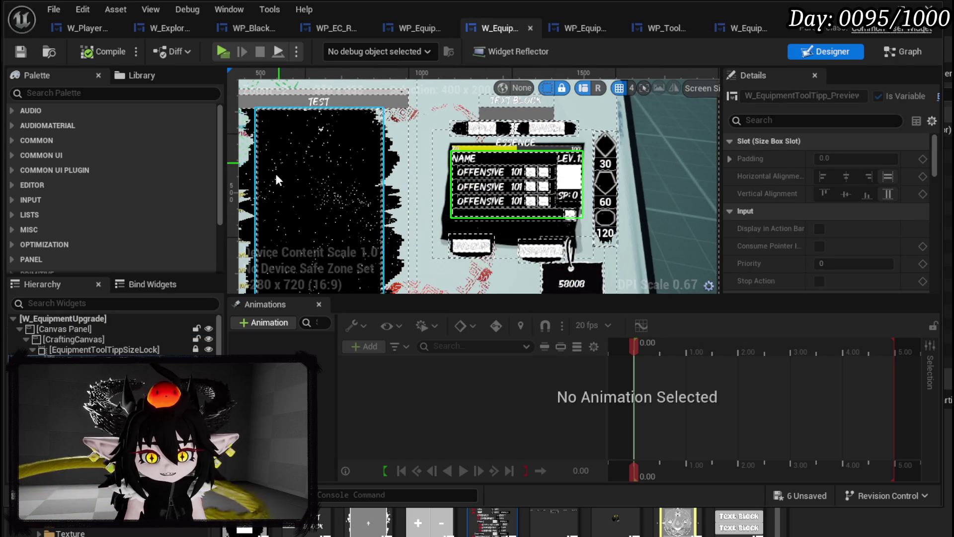
scroll(432, 115, down, 8)
scroll(433, 115, up, 4)
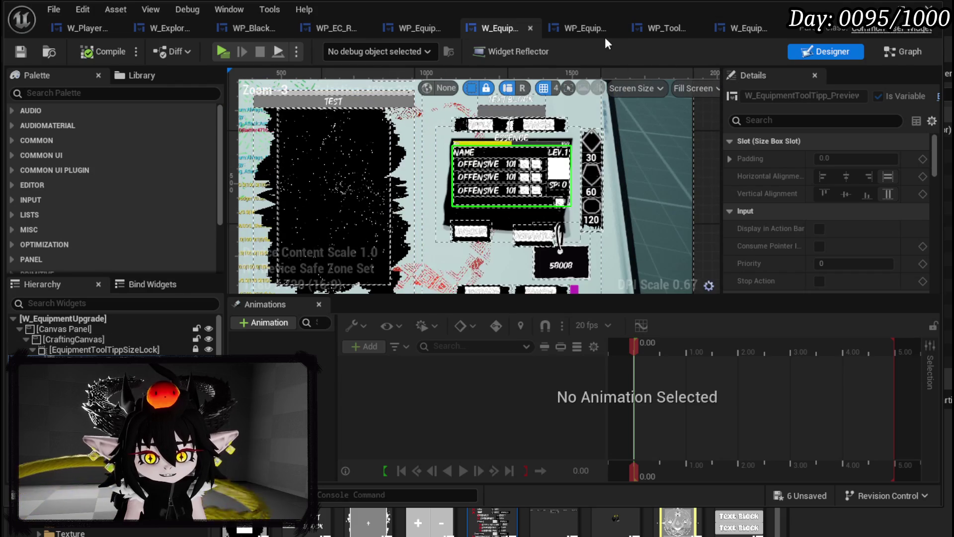
click(582, 29)
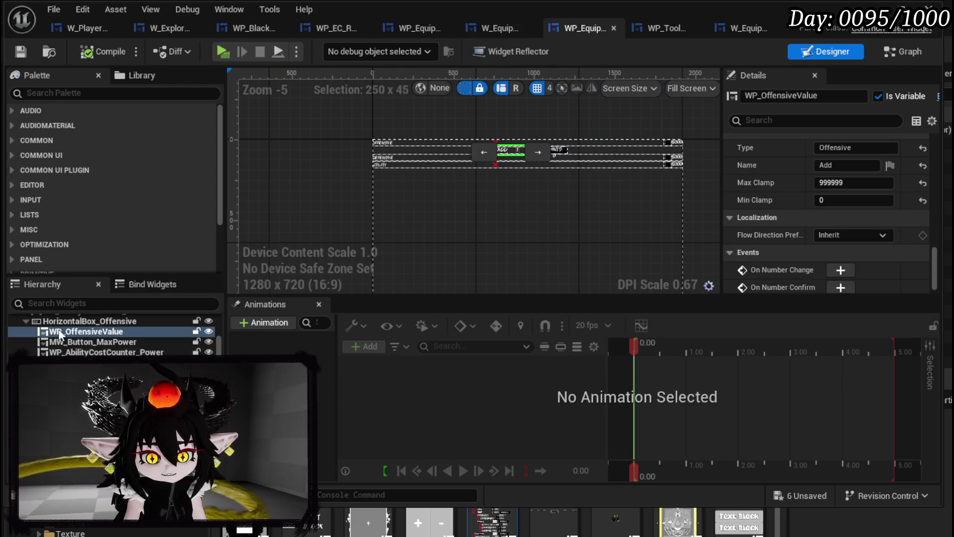
scroll(99, 337, up, 3)
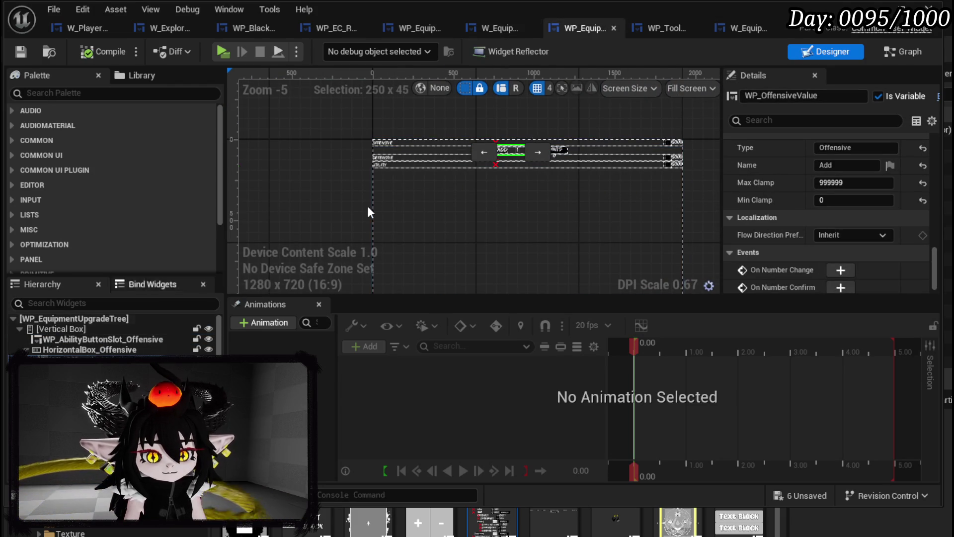
scroll(470, 208, down, 2)
scroll(467, 209, up, 3)
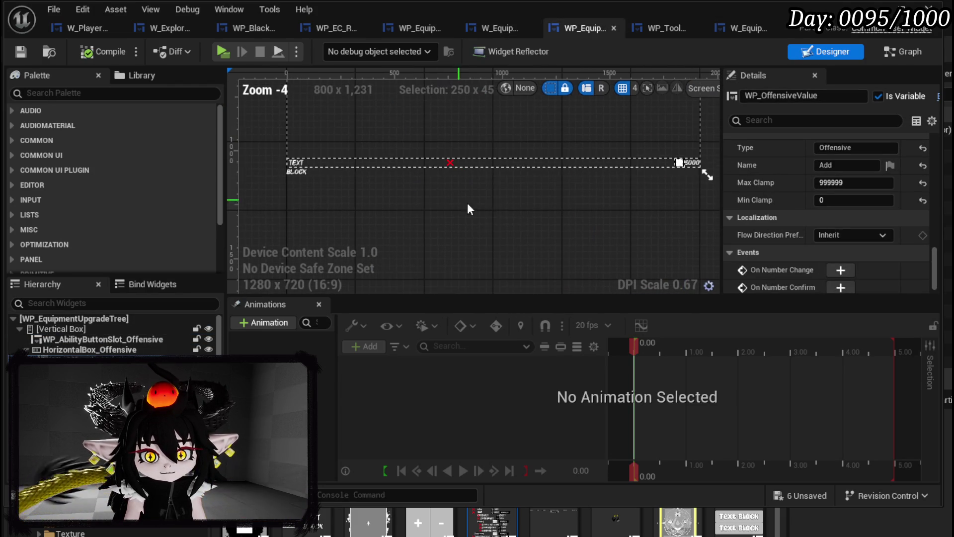
click(477, 164)
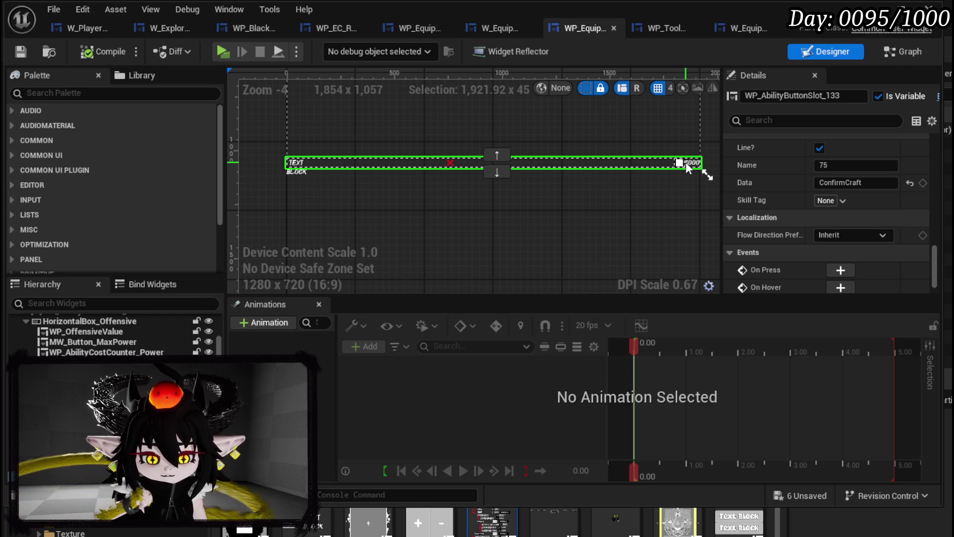
Rename WP_AbilityButtonSlot_133 to WP_AbilityButtonSlot_Confirmation and compile the widget.
click(910, 53)
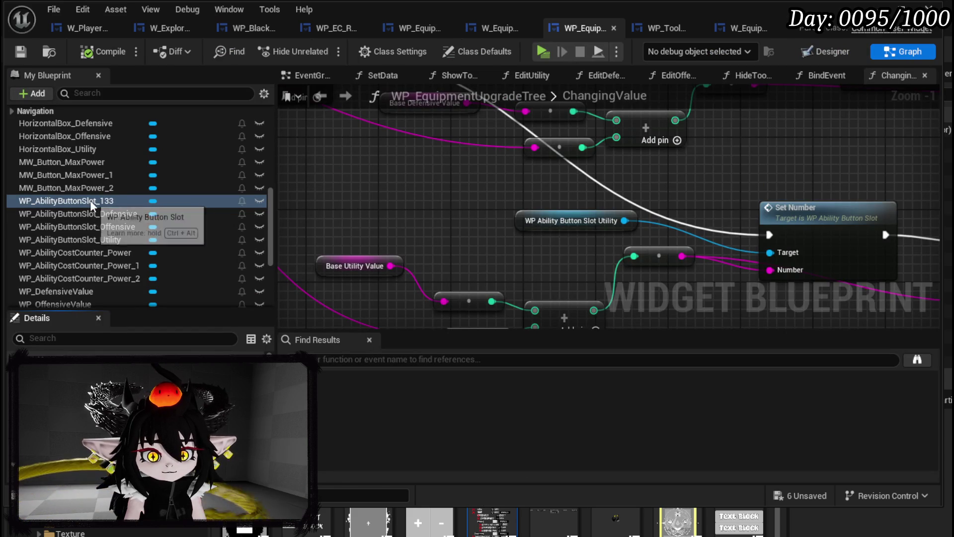
click(826, 51)
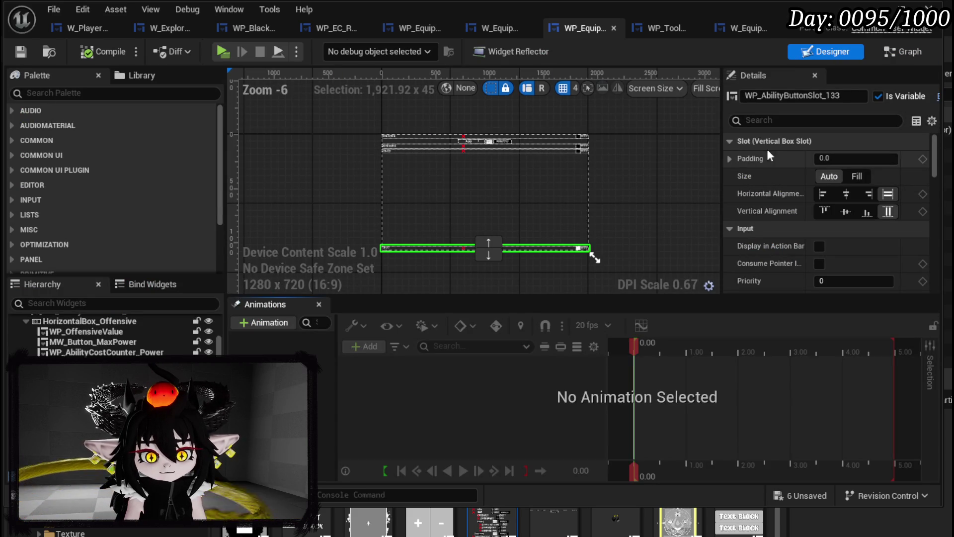
drag(826, 94, 848, 95)
text(Confirmation)
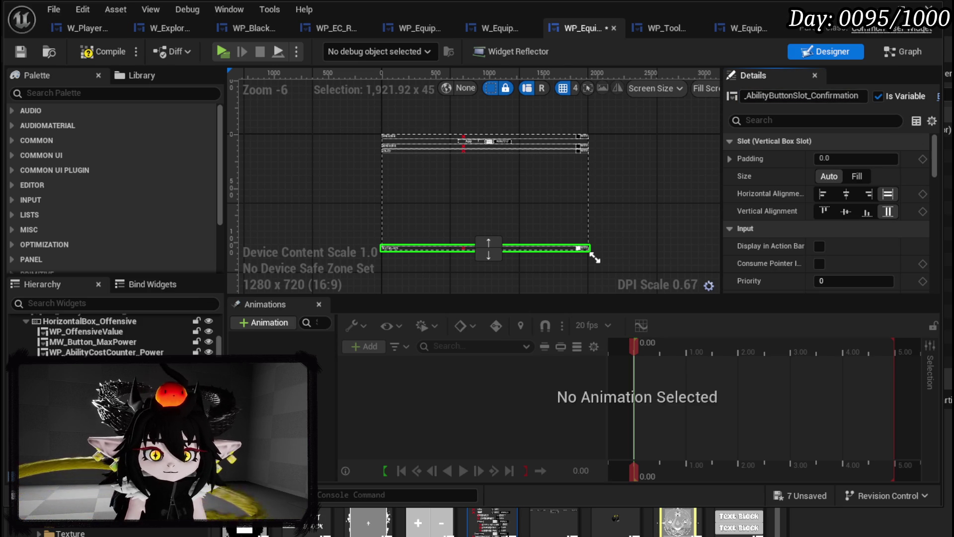
click(21, 48)
Open the BindEvent graph and bring all the bind nodes into view.
key(shift+F4)
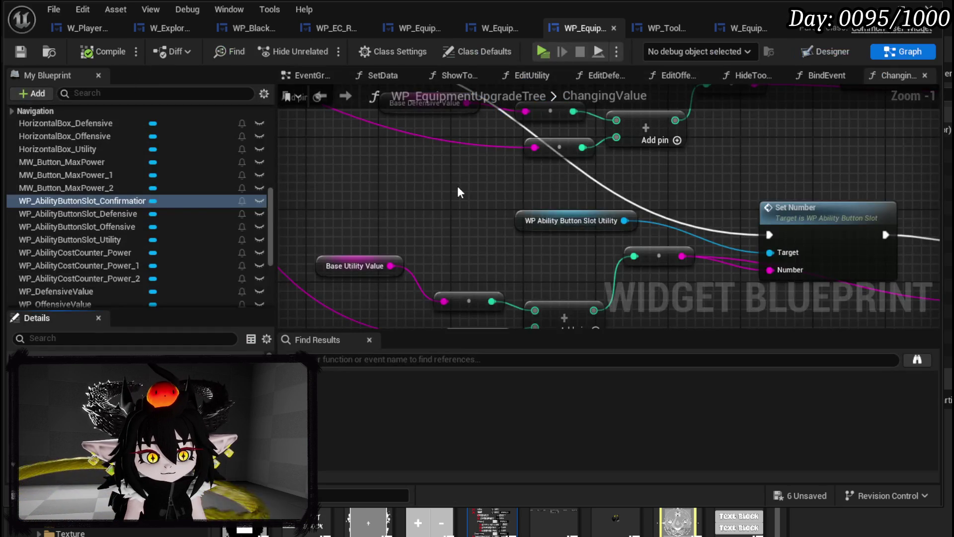
scroll(363, 219, down, 4)
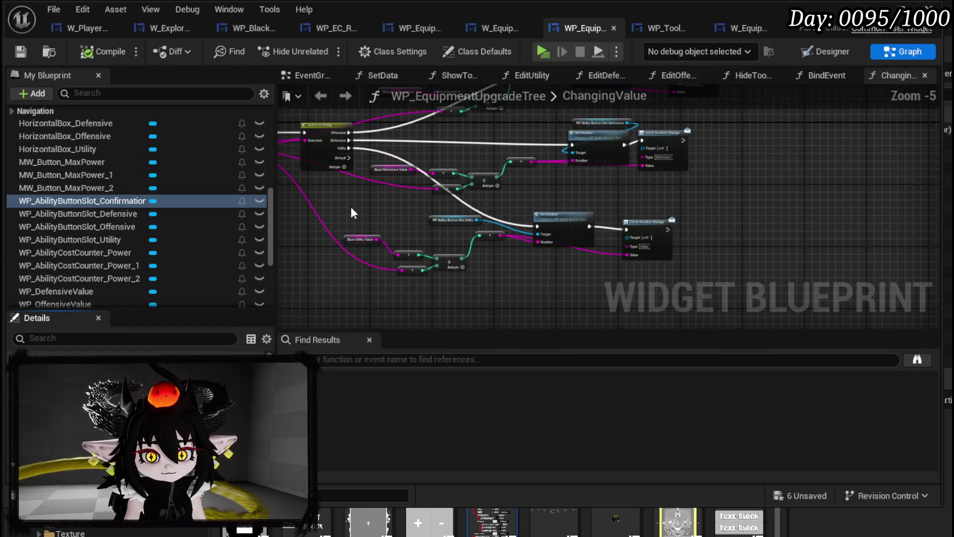
scroll(123, 169, up, 3)
scroll(120, 165, up, 5)
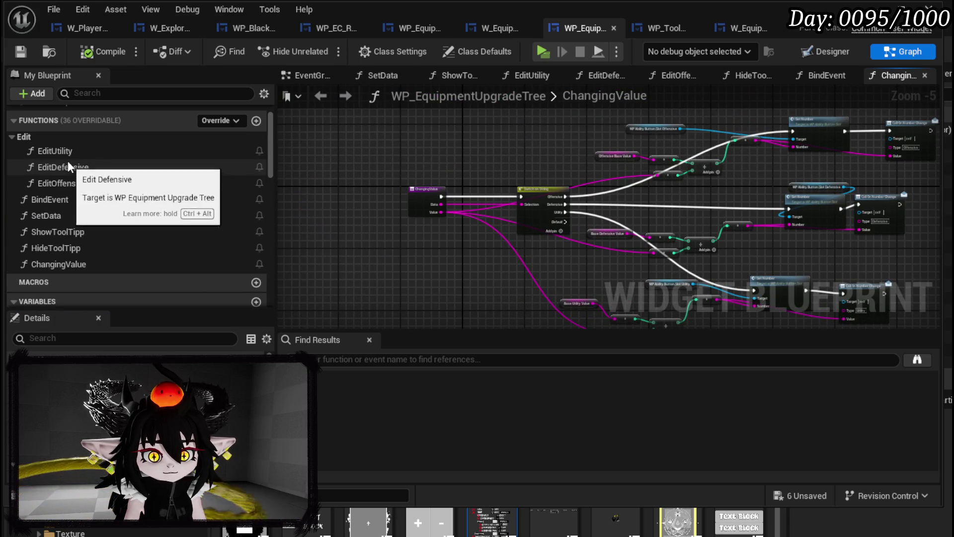
double_click(58, 202)
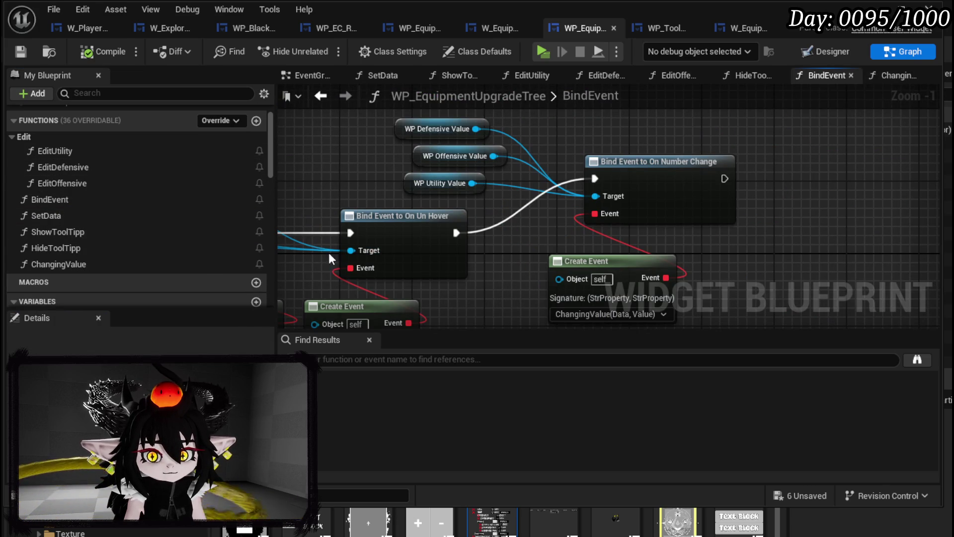
scroll(92, 254, down, 3)
scroll(91, 254, down, 5)
drag(485, 212, 794, 190)
drag(639, 127, 797, 190)
scroll(470, 184, down, 3)
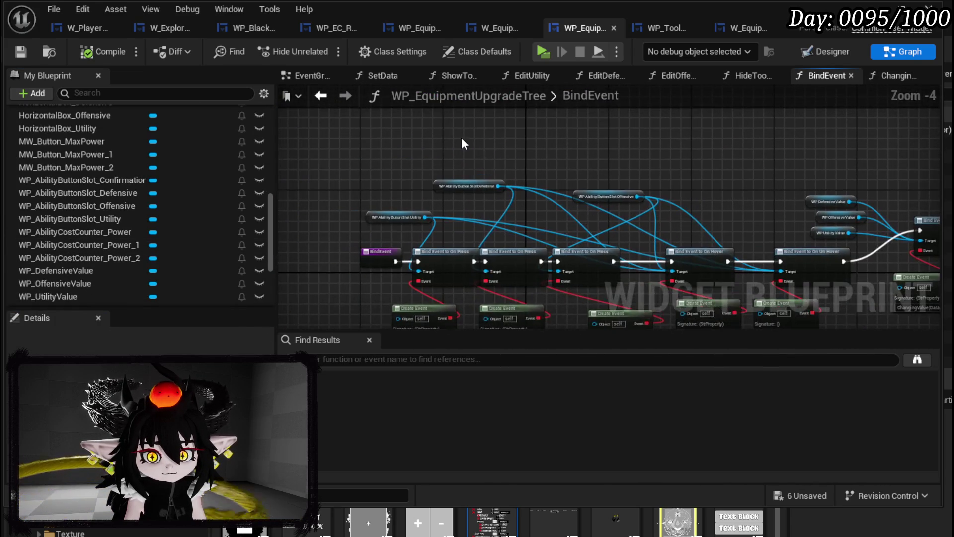
Add a getter for WP_AbilityButtonSlot_Confirmation and place it near the BindEvent chain.
right_click(461, 139)
text(confi)
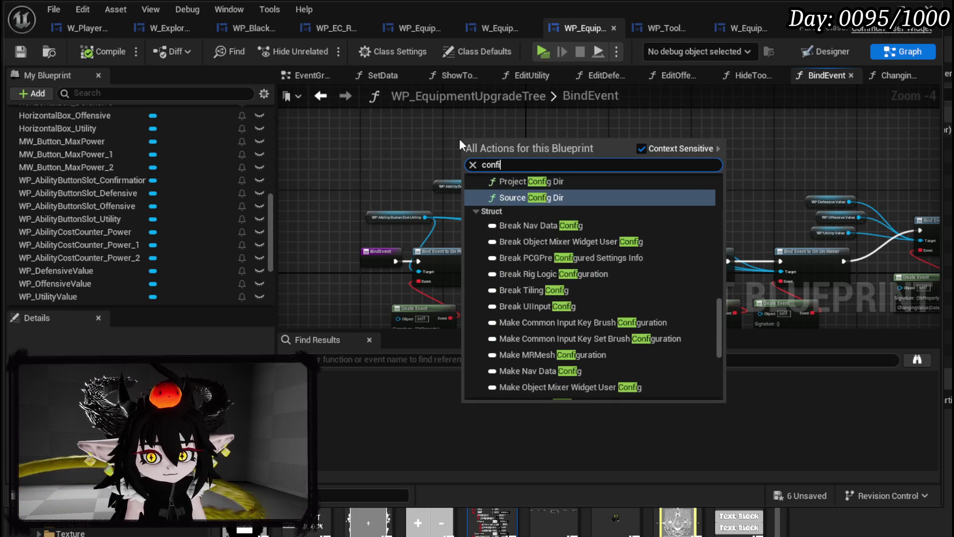
text(rmation)
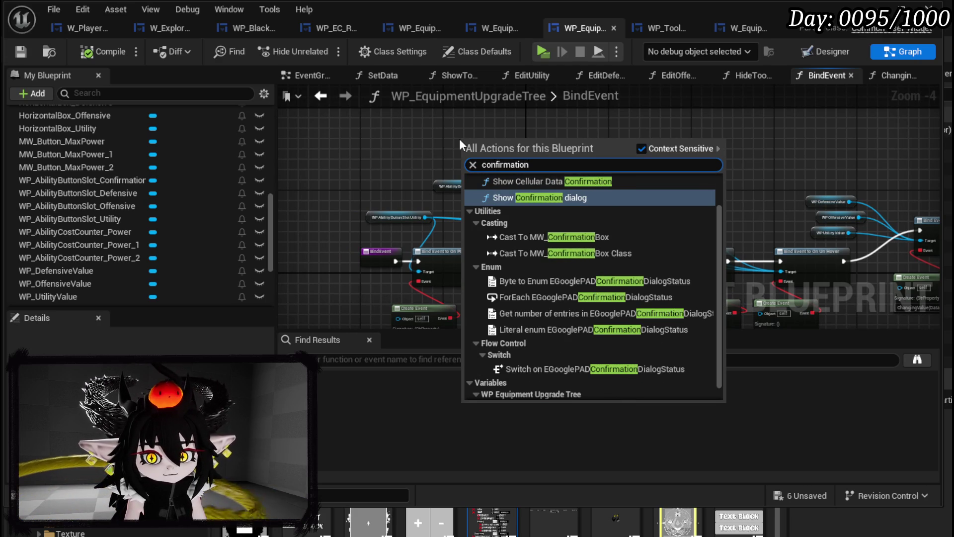
scroll(522, 280, down, 2)
click(555, 391)
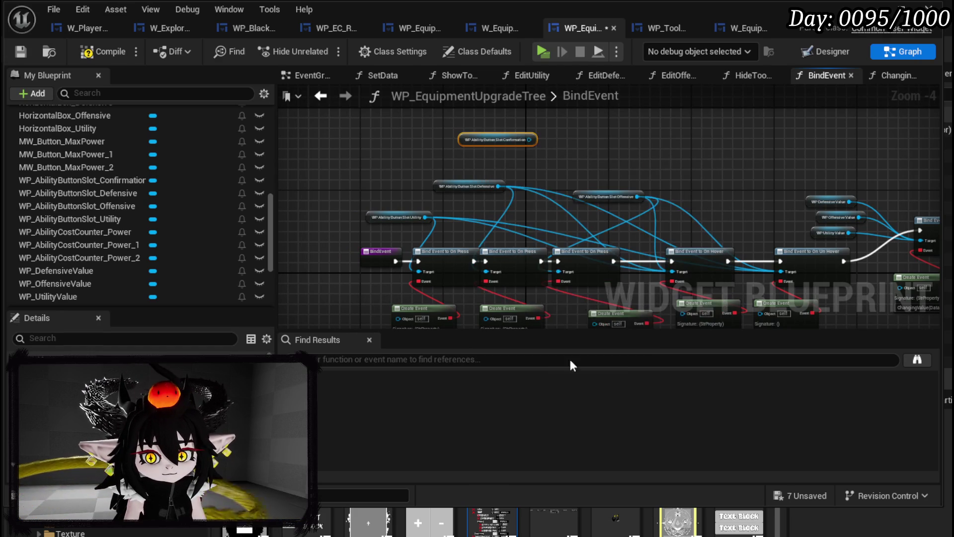
mouse_move(533, 140)
mouse_down()
mouse_move(579, 268)
mouse_move(683, 271)
mouse_move(585, 194)
mouse_move(789, 272)
mouse_up()
drag(637, 175, 706, 181)
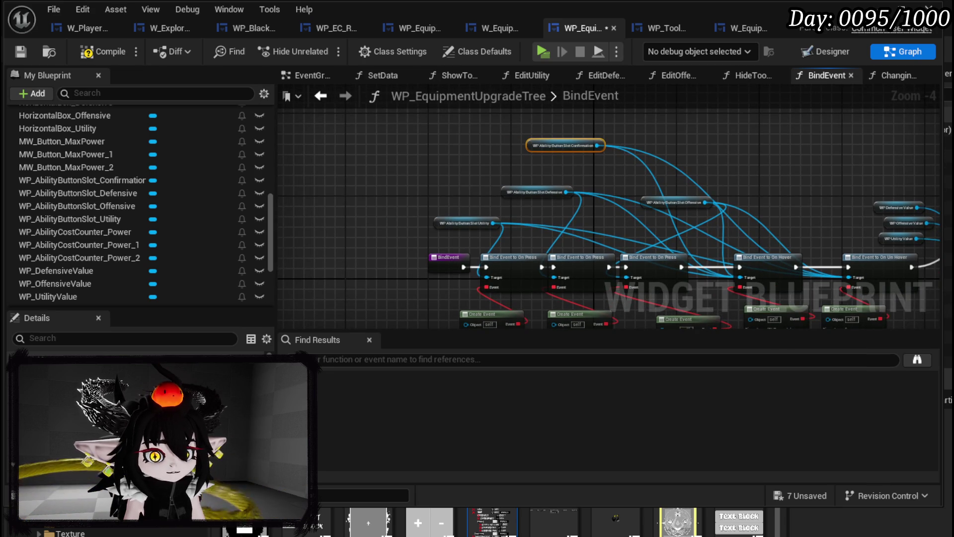
drag(510, 225, 639, 195)
mouse_move(677, 116)
mouse_down()
mouse_move(427, 151)
mouse_move(449, 166)
mouse_up()
drag(560, 237, 404, 237)
Add a Bind Event to On Press node for the Confirmation slot and wire it into the chain.
mouse_move(498, 166)
mouse_down()
mouse_move(527, 185)
mouse_move(475, 197)
mouse_up()
text(Bind)
text( press)
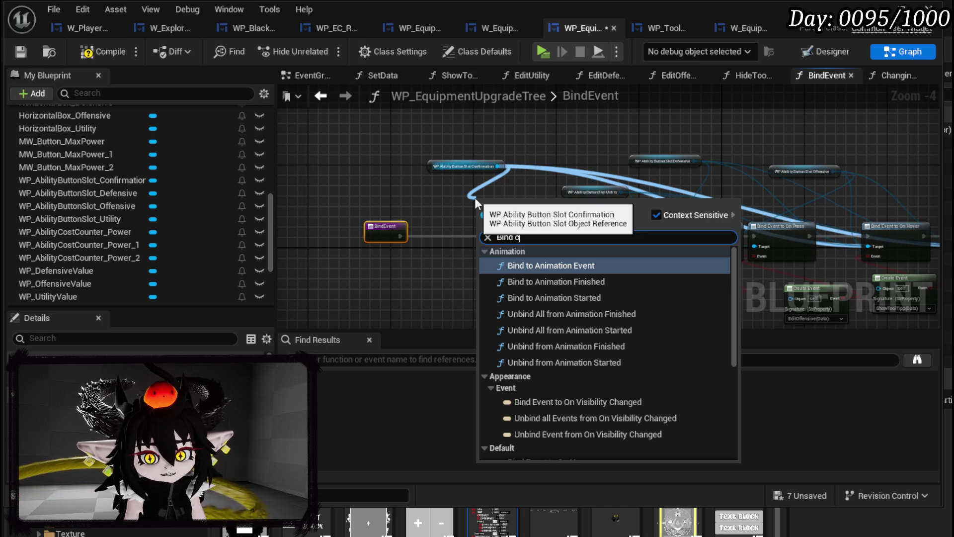
key(Return)
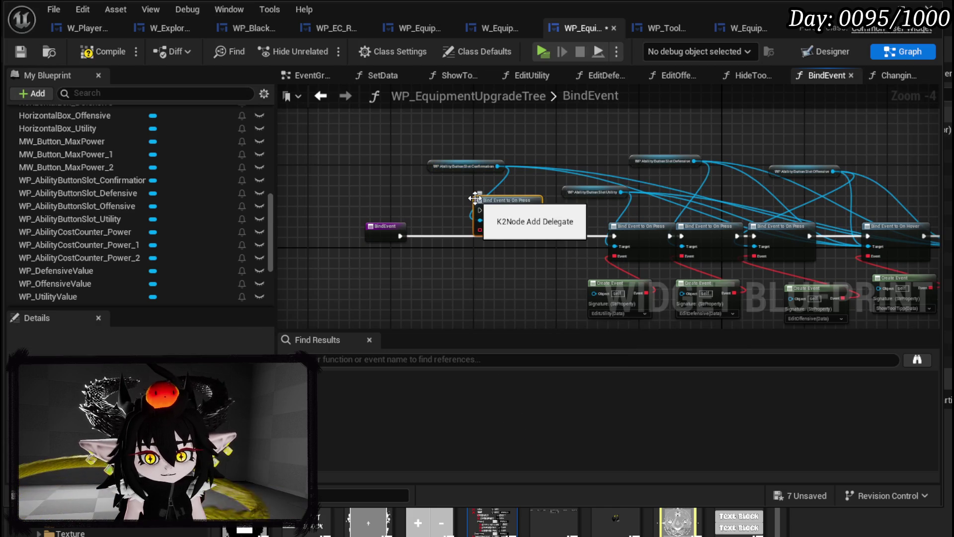
drag(508, 225, 556, 248)
drag(400, 235, 615, 236)
scroll(535, 246, up, 2)
Feed the bind's Event from a Create Event node set to a new matching function.
drag(523, 209, 503, 264)
text(crea)
click(558, 329)
click(518, 312)
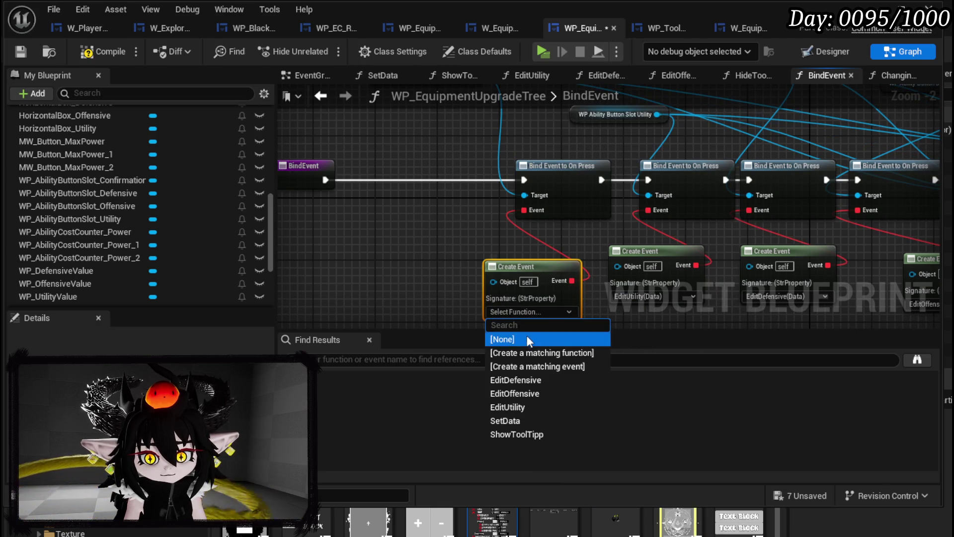
click(519, 351)
right_click(543, 209)
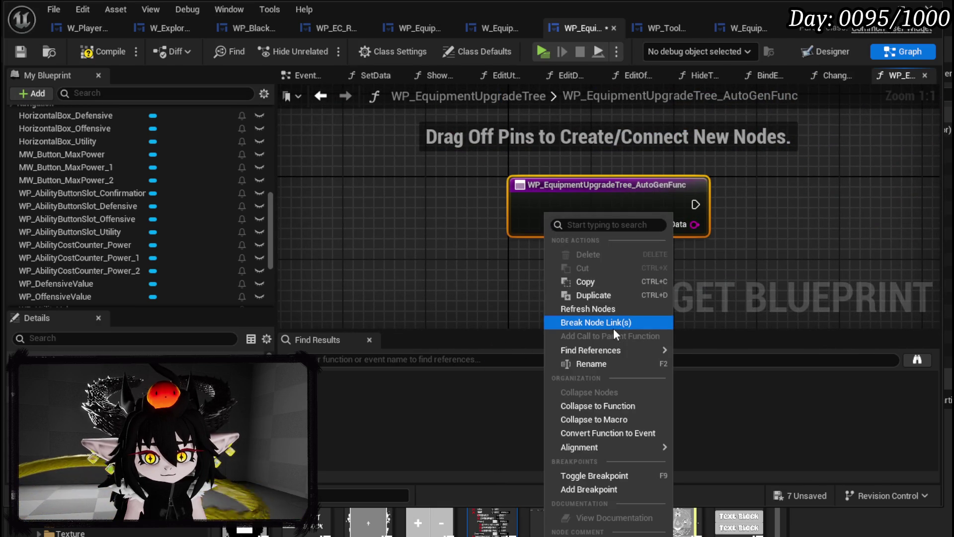
Rename the generated On Press function from ConfirmationEvent to ConfirmationCheck, then compile and save.
click(594, 363)
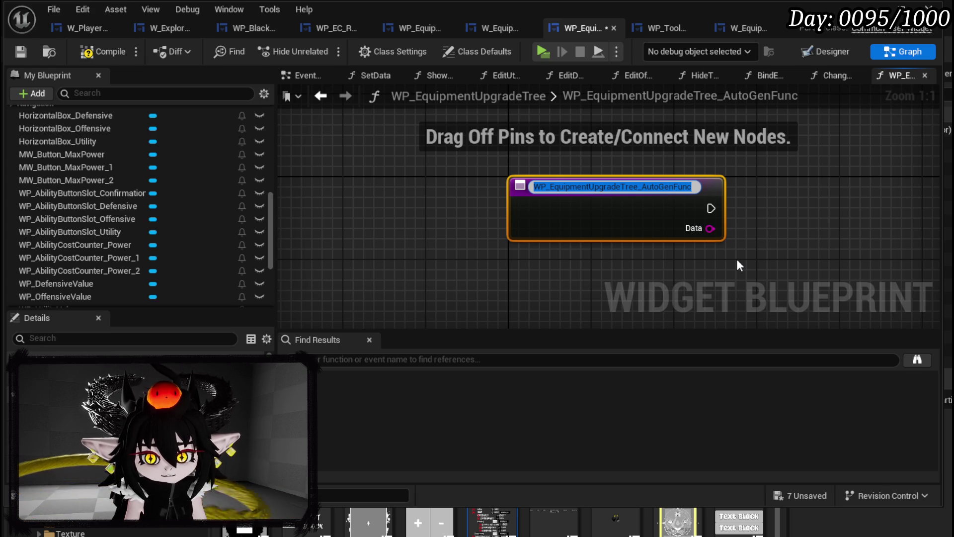
text(Confirmatio)
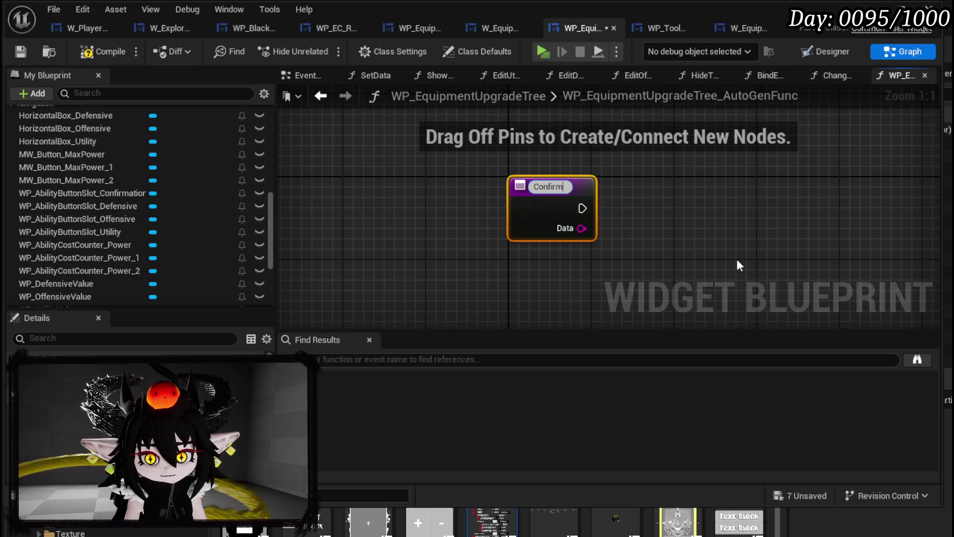
text(n)
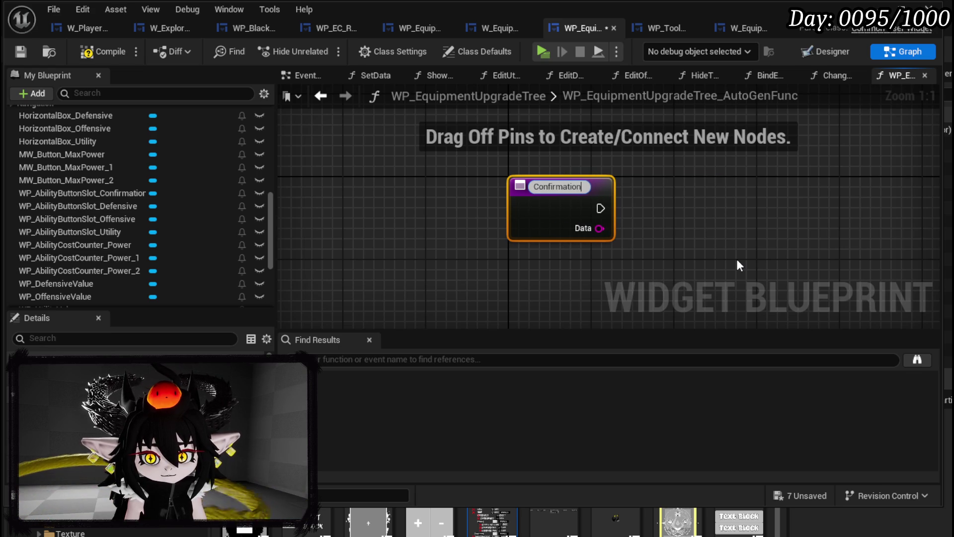
text(Event)
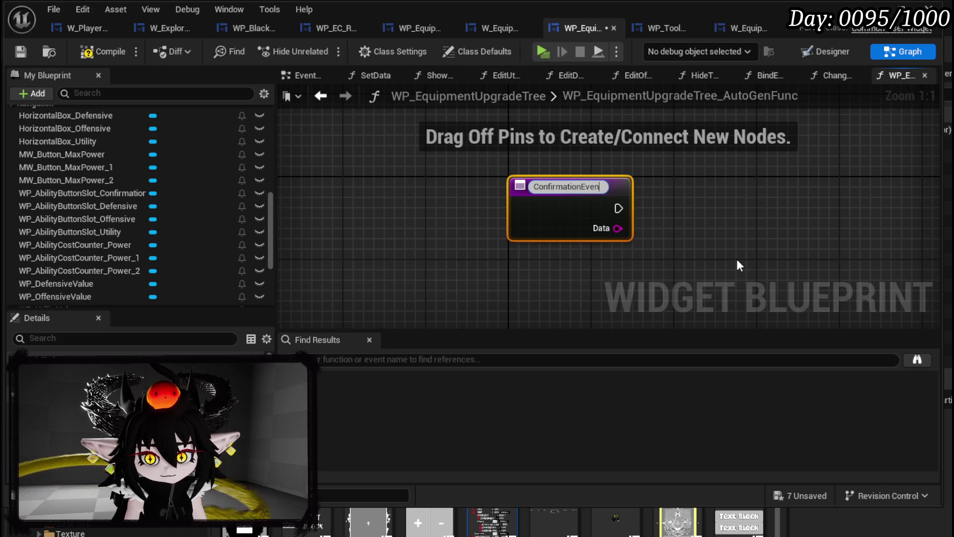
key(Return)
right_click(559, 185)
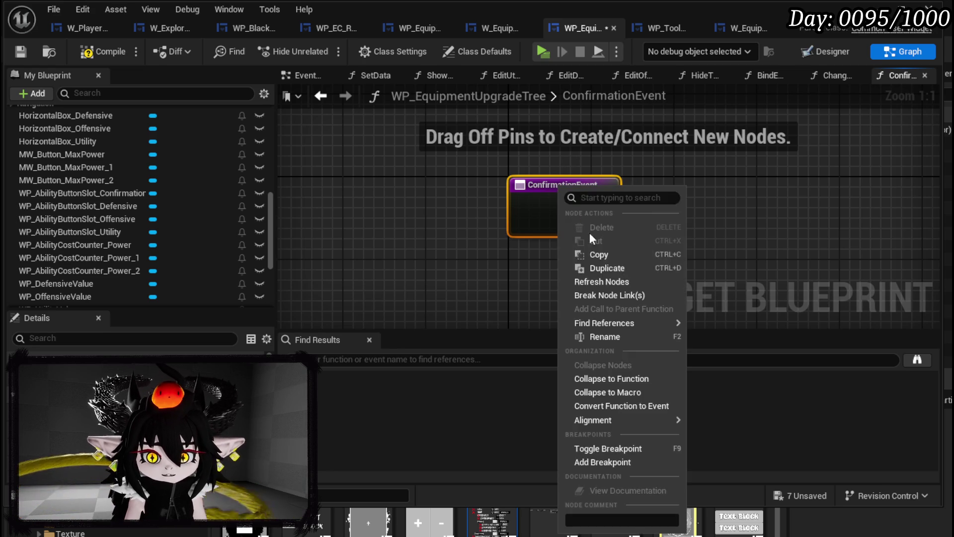
click(599, 334)
key(End)
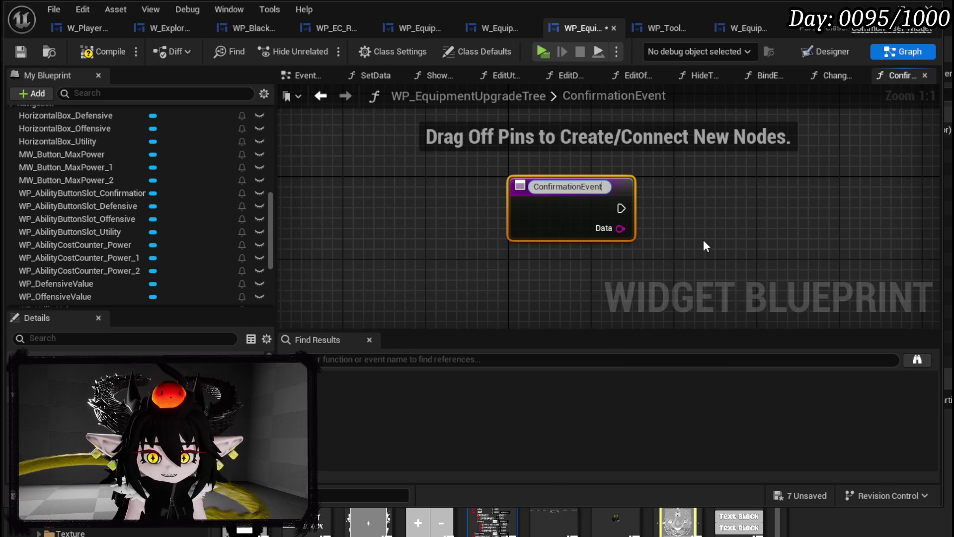
key(BackSpace)
key(BackSpace)
key(BackSpace)
text(Check)
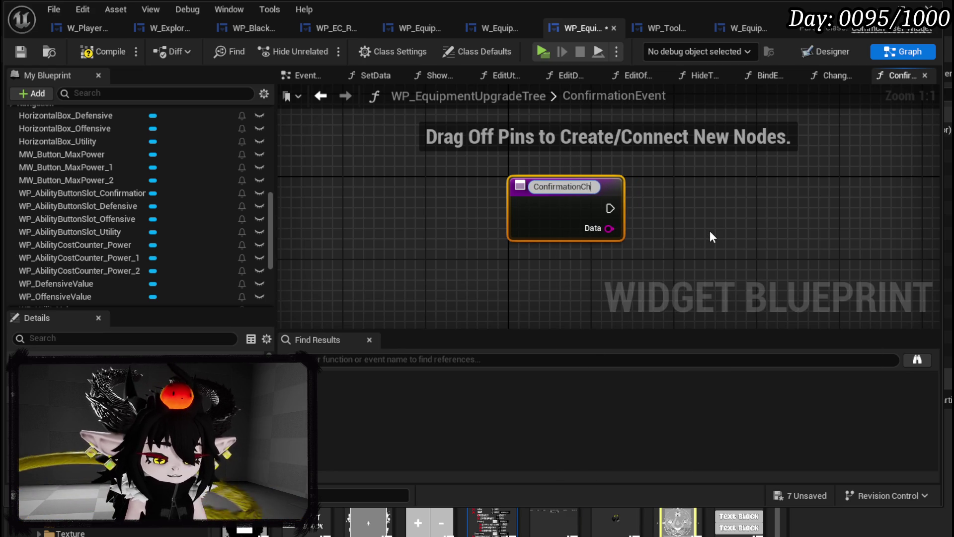
key(Return)
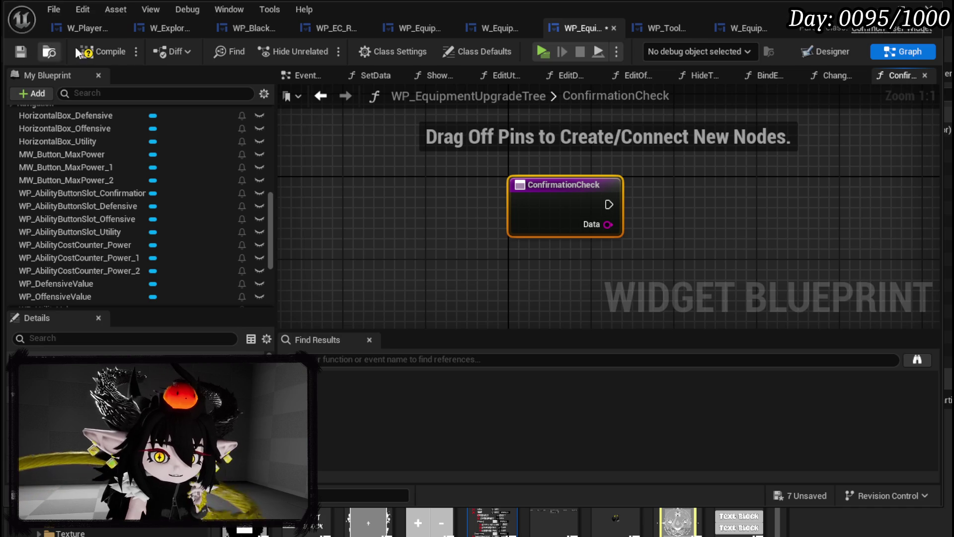
click(20, 52)
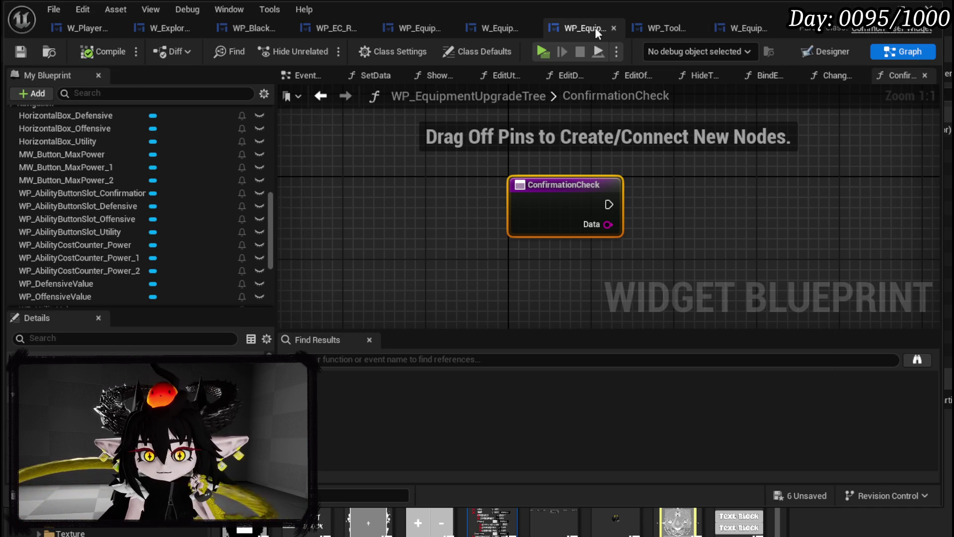
Open the SetData function graph and add a getter for the Confirmation slot variable.
scroll(103, 190, up, 10)
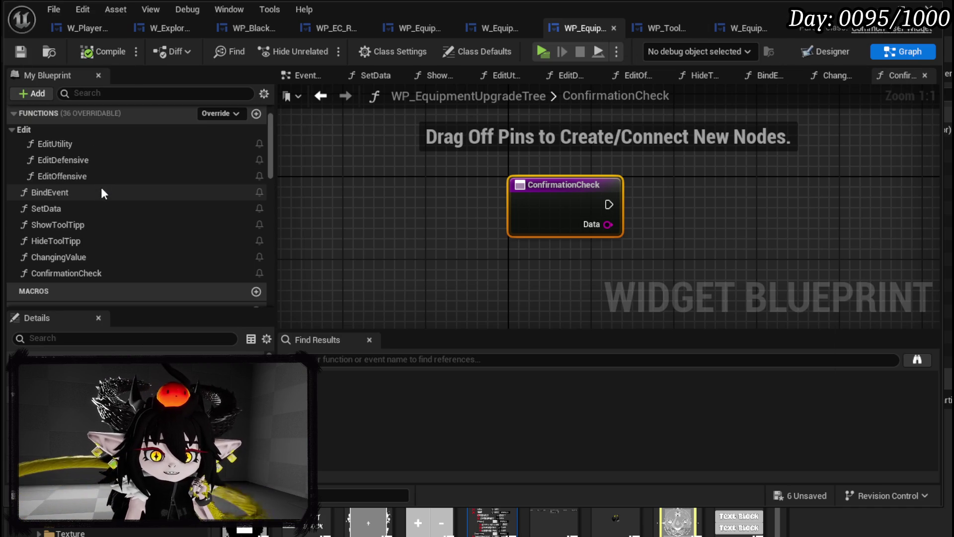
double_click(68, 207)
scroll(432, 271, up, 5)
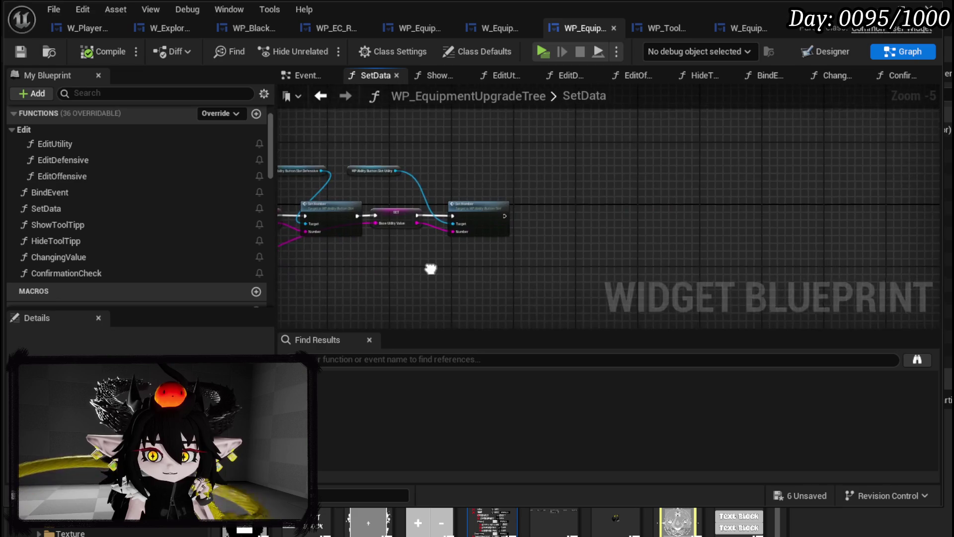
scroll(187, 192, down, 10)
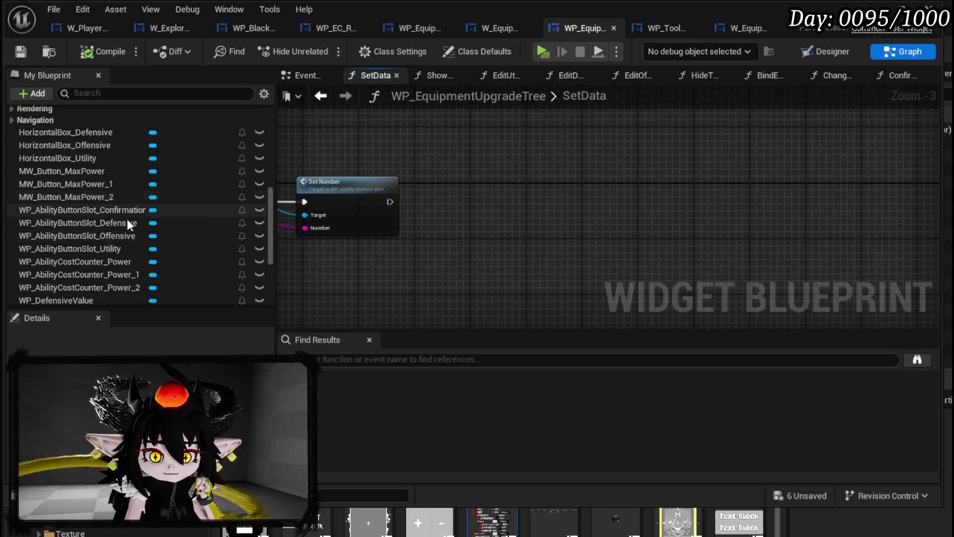
mouse_move(96, 207)
mouse_down()
mouse_move(389, 163)
mouse_move(387, 122)
mouse_up()
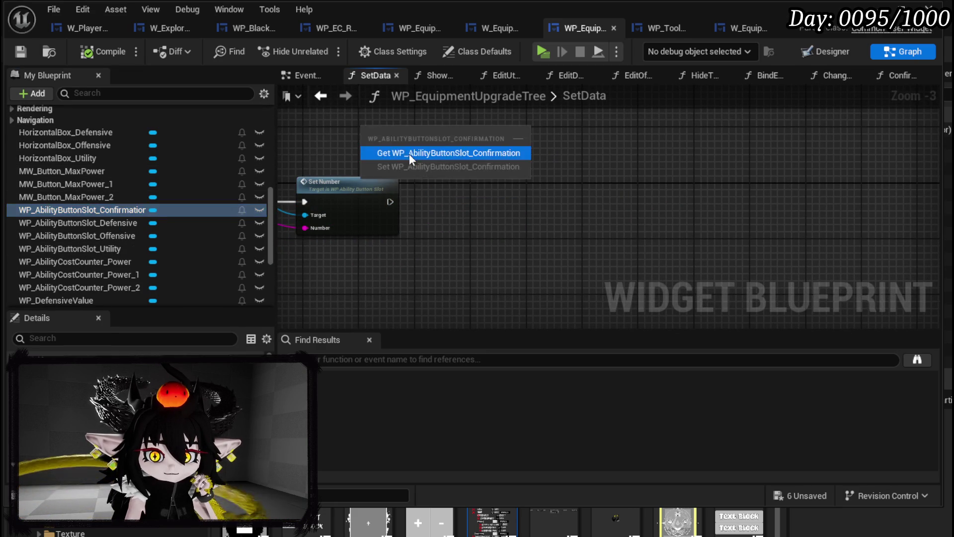
click(409, 152)
Add a Set Data call from the Confirmation getter, then delete it as a mistake.
drag(458, 128, 514, 169)
text(S)
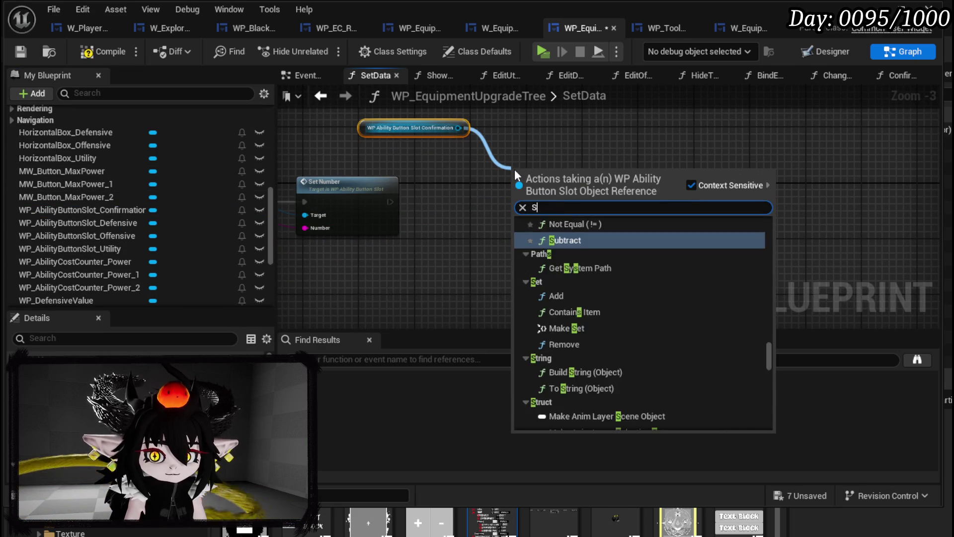
text(et Data)
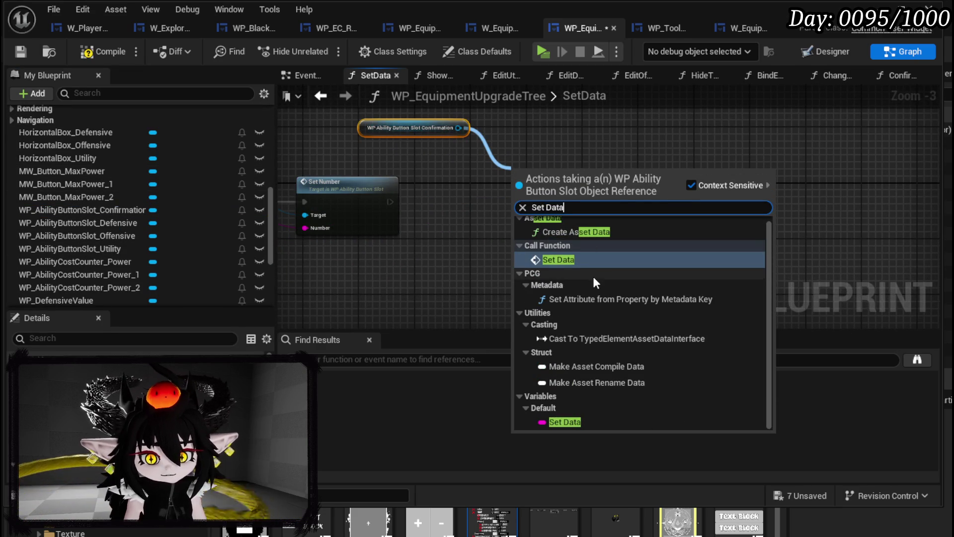
click(592, 274)
mouse_move(394, 202)
mouse_down()
mouse_move(512, 184)
mouse_move(393, 209)
mouse_up()
click(544, 196)
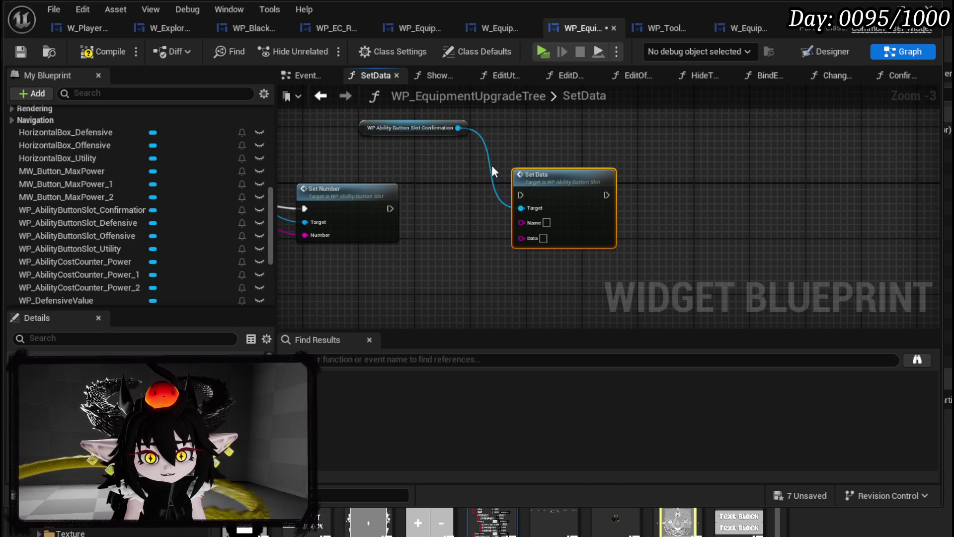
key(Delete)
Add a Confirmation Set Number call chained after the existing one, fed by SetData's Number input.
drag(457, 128, 523, 195)
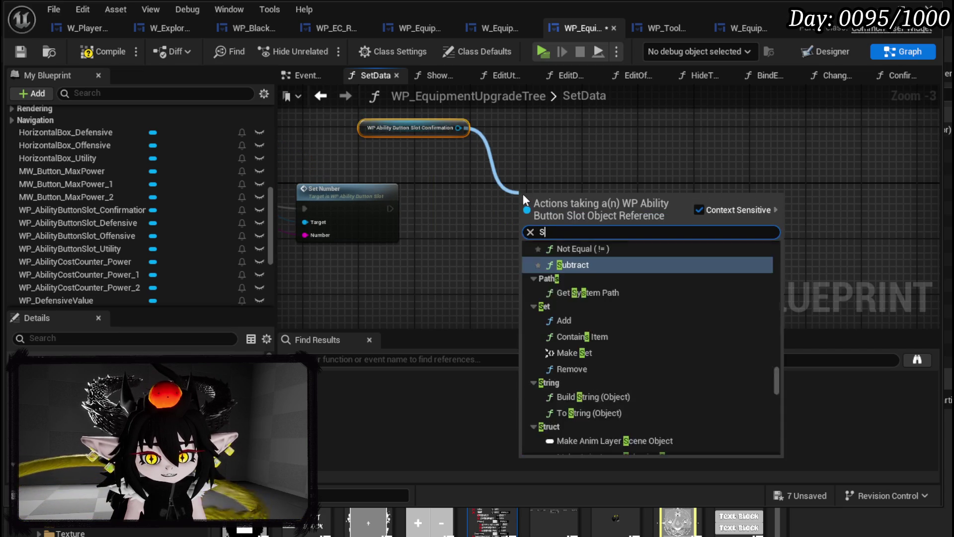
text(Set Num)
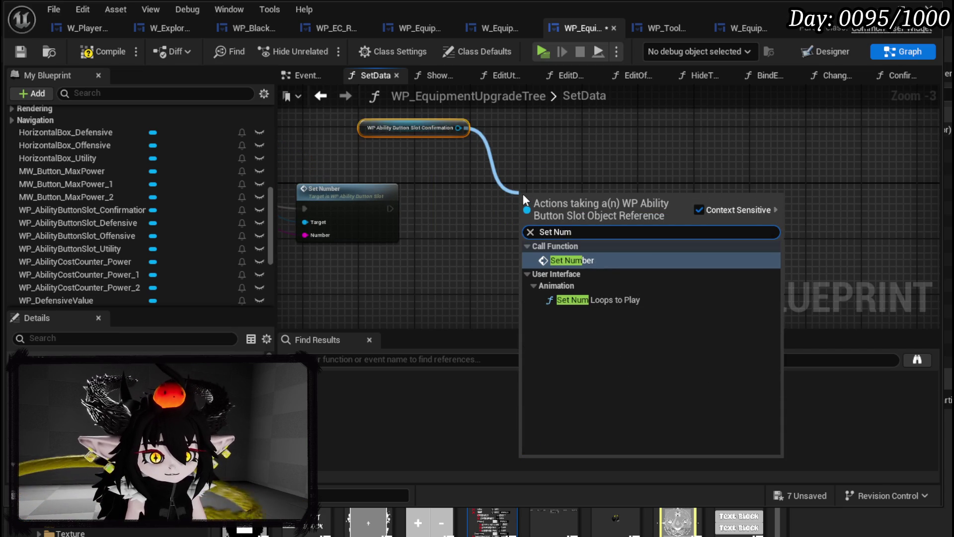
click(596, 260)
mouse_move(390, 209)
mouse_down()
mouse_move(507, 222)
mouse_move(571, 213)
mouse_up()
scroll(740, 210, down, 4)
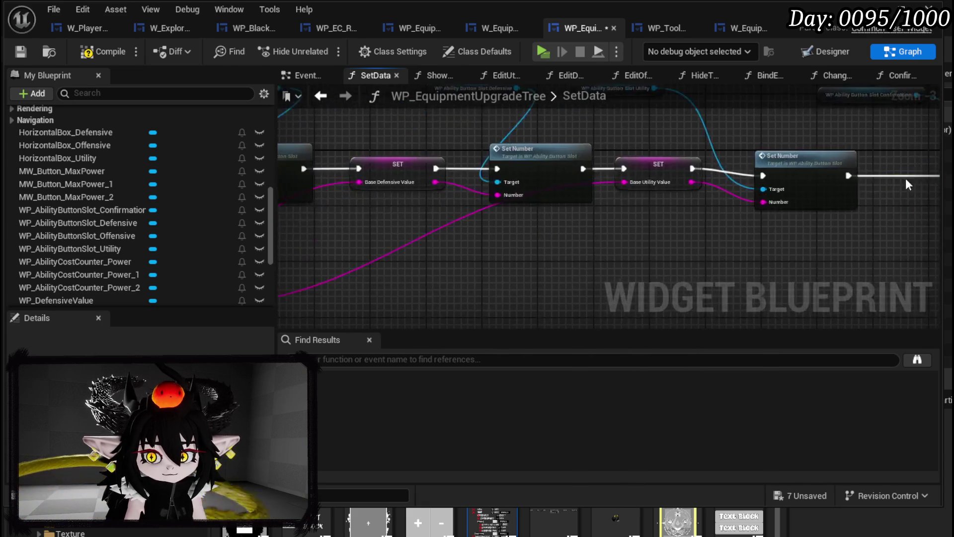
scroll(740, 210, up, 3)
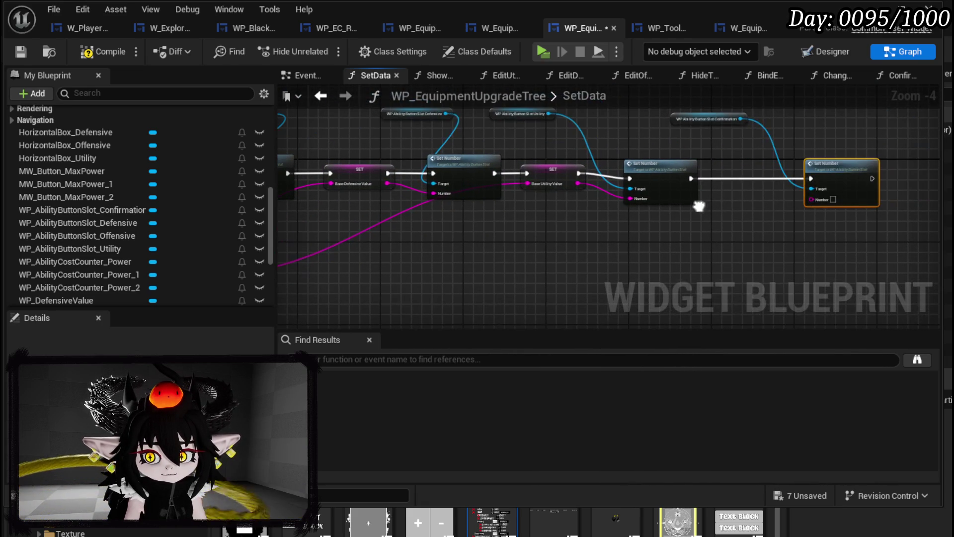
mouse_move(815, 200)
mouse_down()
mouse_move(224, 181)
mouse_move(288, 201)
mouse_move(532, 175)
mouse_up()
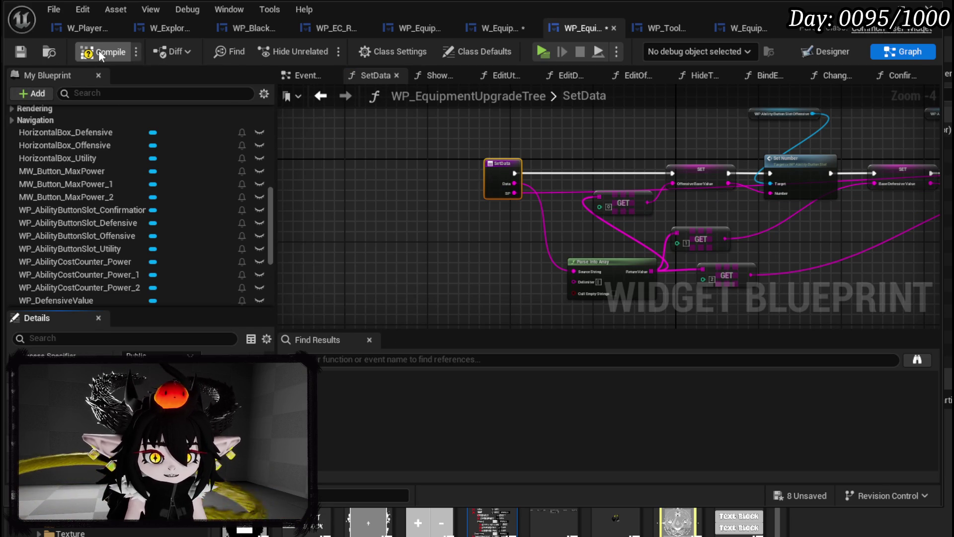
Compile and save WP_EquipmentUpgradeTree, then switch to the W_EquipmentUpgrade widget blueprint.
click(23, 47)
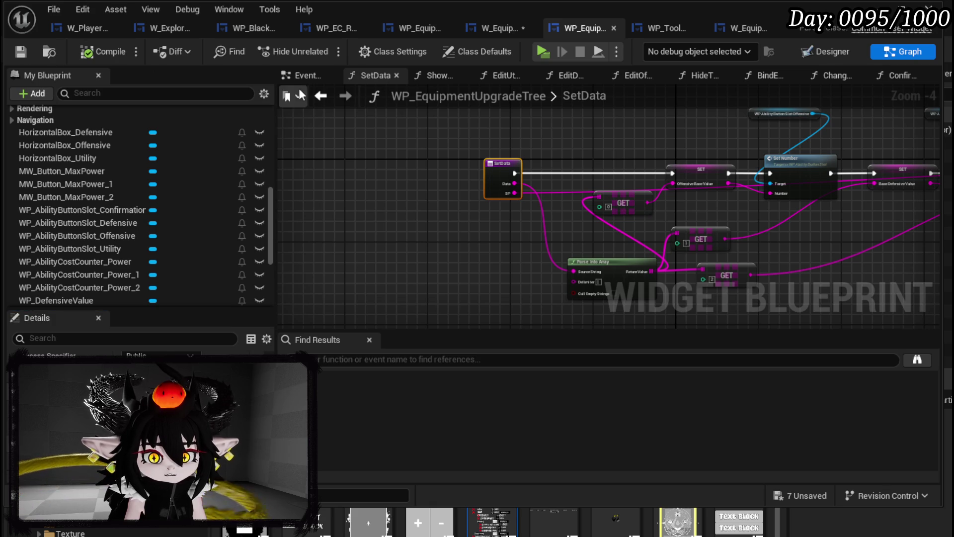
click(331, 103)
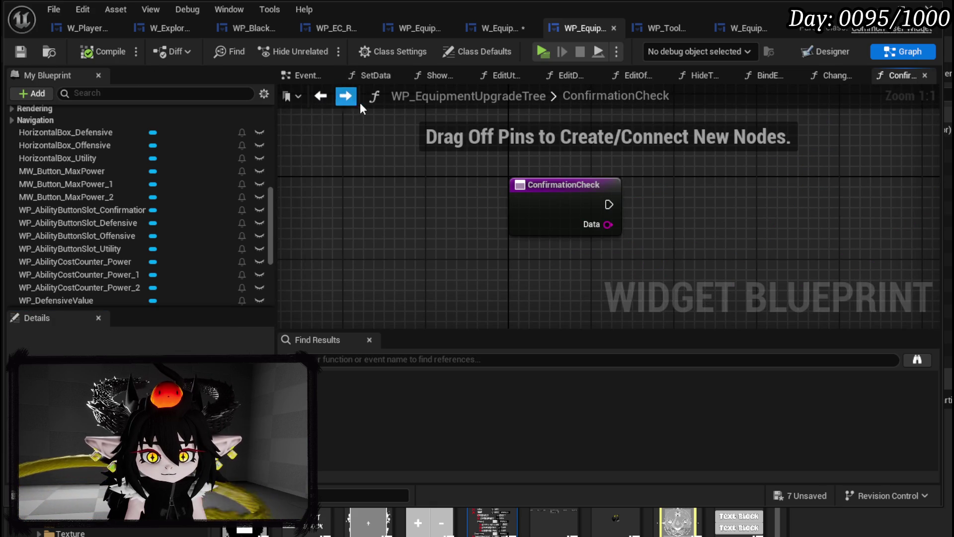
click(347, 97)
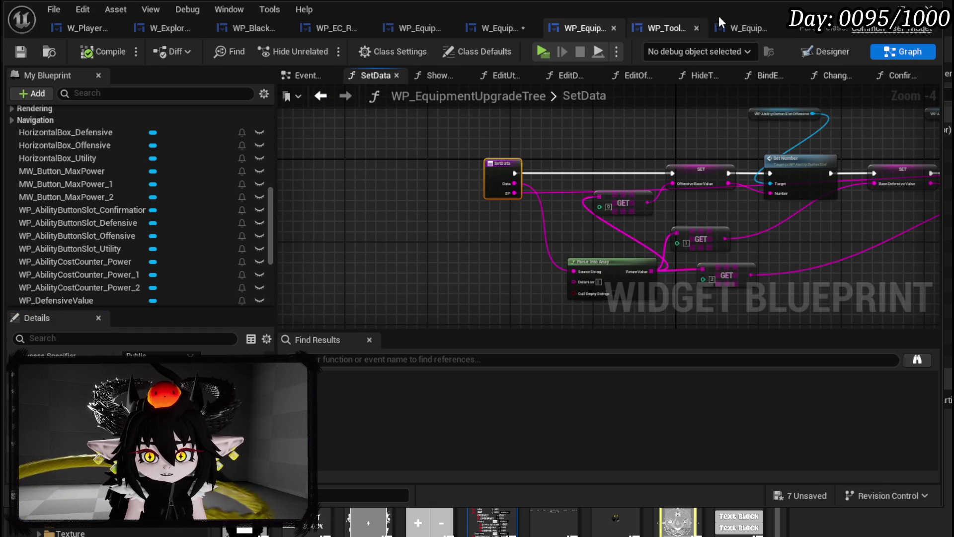
click(499, 28)
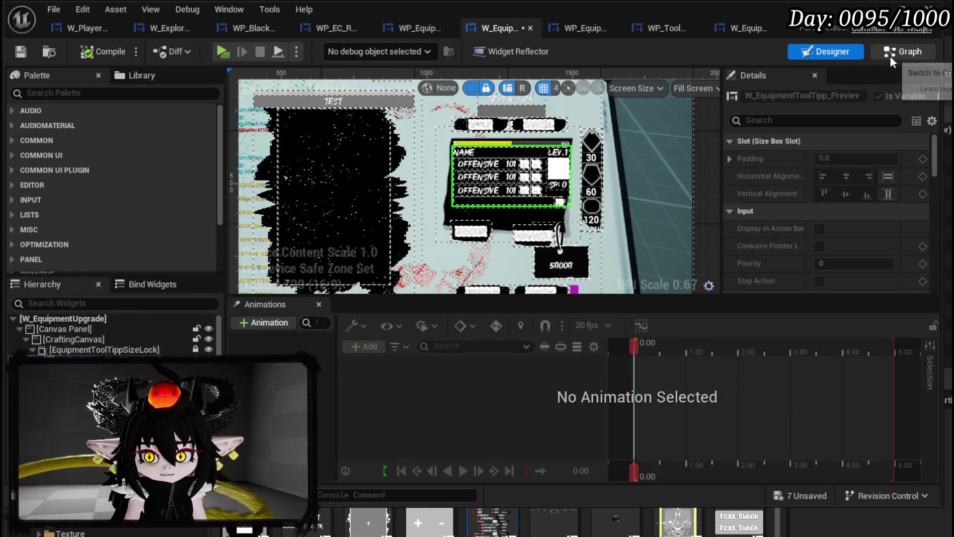
Open the SelectionEvent function graph in the W_EquipmentUpgrade graph.
double_click(591, 163)
scroll(157, 175, up, 10)
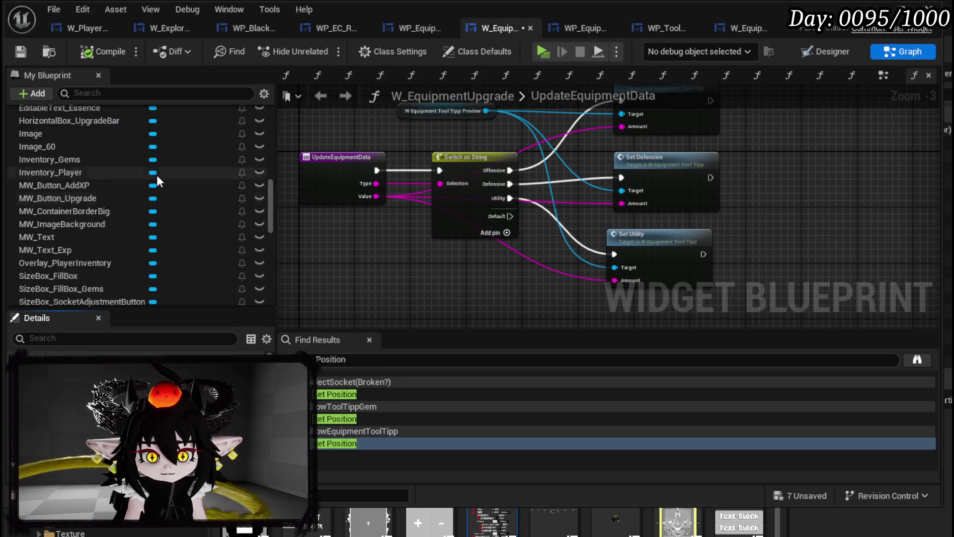
scroll(156, 172, up, 10)
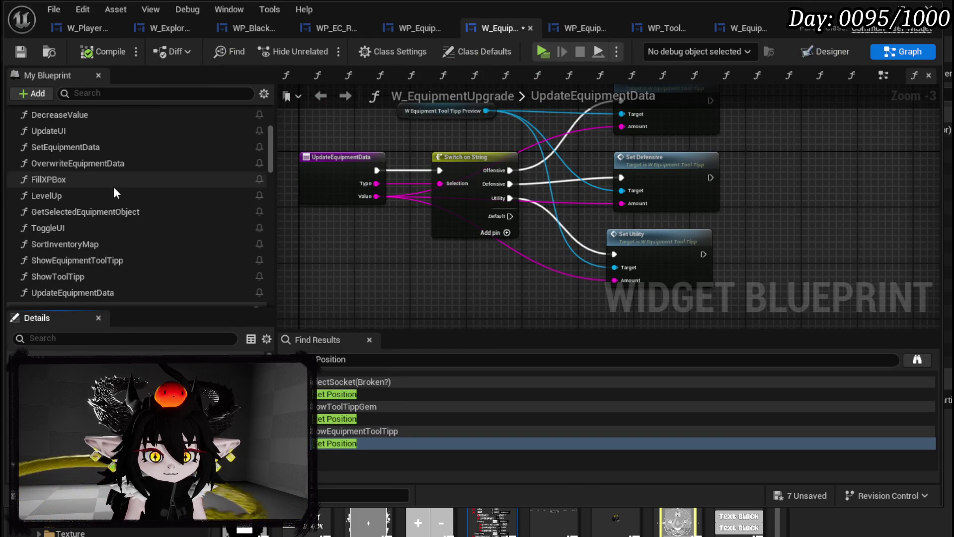
scroll(67, 168, up, 3)
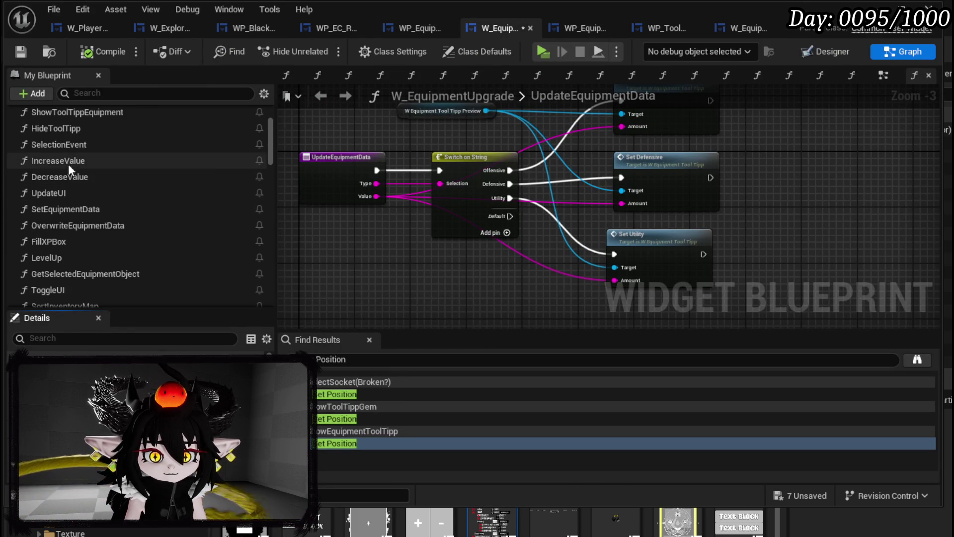
double_click(75, 144)
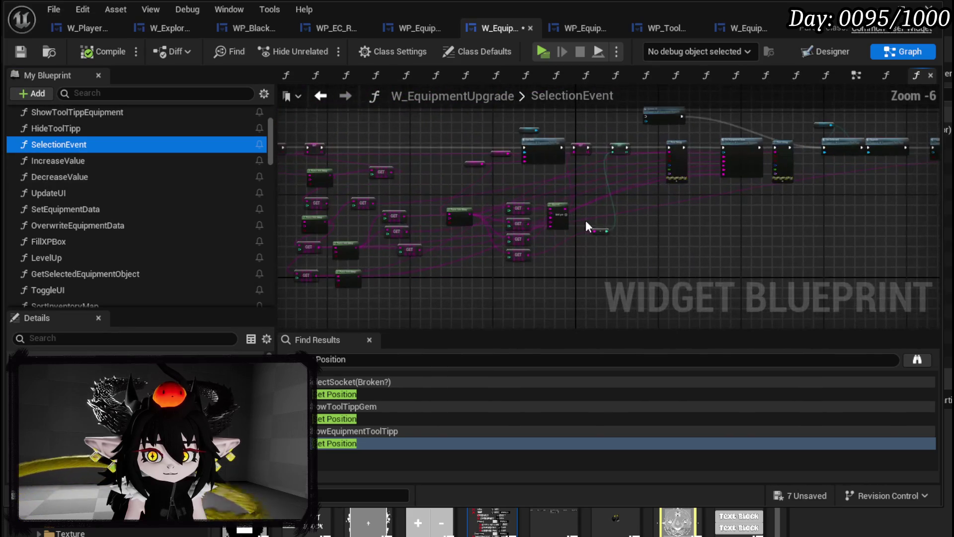
Wire the SET node's output into the Set Data call, then compile and save.
scroll(695, 213, up, 3)
mouse_move(479, 213)
mouse_down()
mouse_move(489, 278)
mouse_move(475, 82)
mouse_up()
mouse_move(678, 205)
mouse_down()
mouse_move(564, 372)
mouse_move(534, 251)
mouse_move(513, 214)
mouse_up()
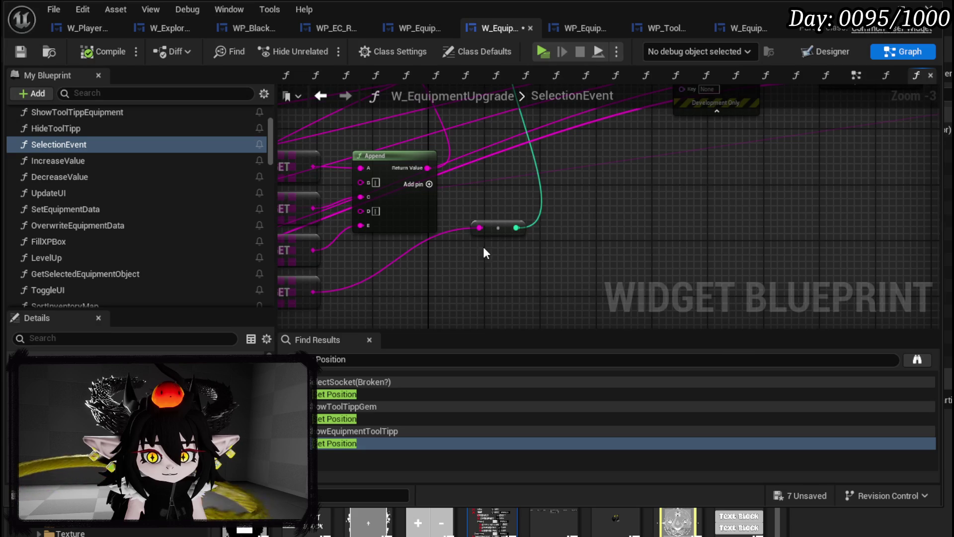
drag(486, 253, 571, 243)
mouse_move(390, 281)
mouse_down()
mouse_move(795, 195)
mouse_move(937, 223)
mouse_move(937, 247)
mouse_move(692, 218)
mouse_move(937, 193)
mouse_move(728, 204)
mouse_up()
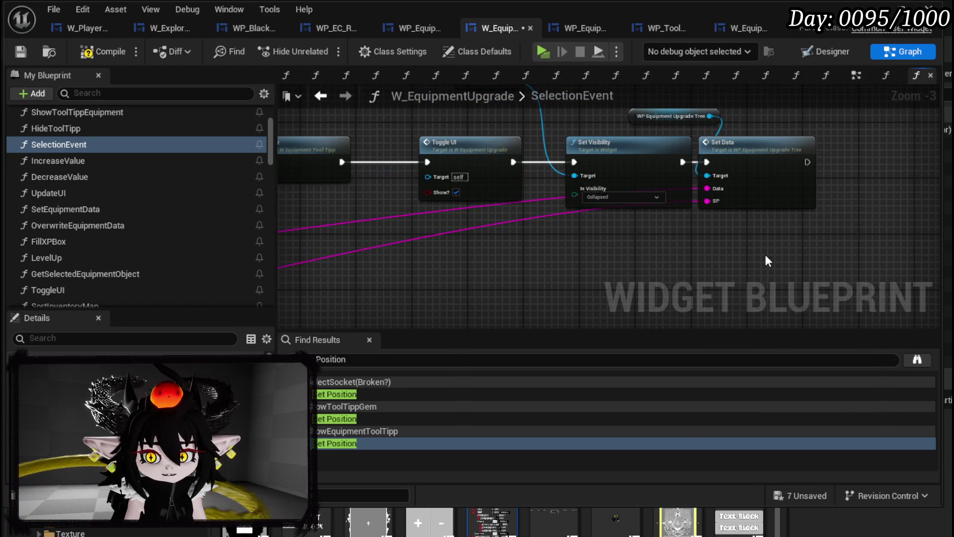
click(26, 53)
Nudge the two Set Number nodes in SetData, then launch a standalone game preview.
double_click(771, 175)
scroll(725, 192, down, 2)
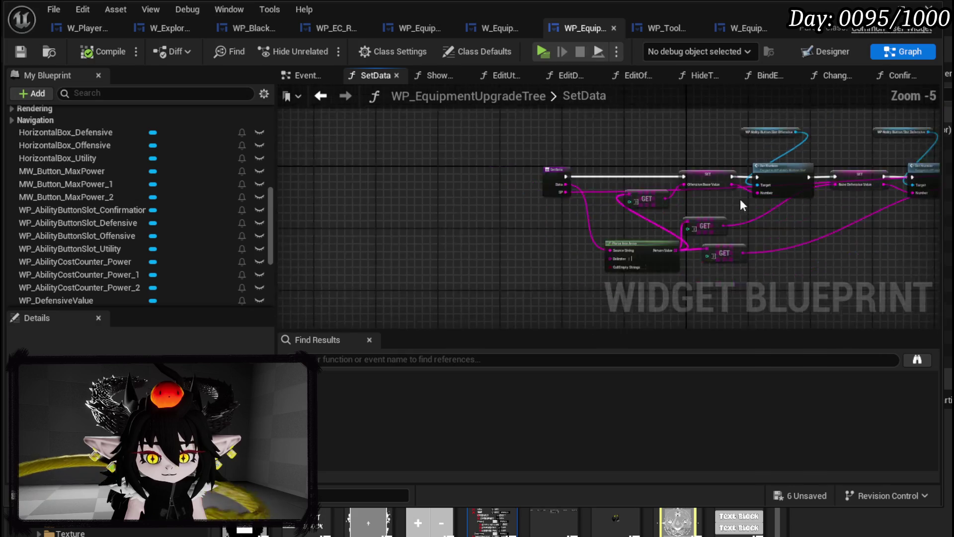
mouse_move(647, 202)
mouse_down()
mouse_move(745, 169)
mouse_move(739, 158)
mouse_move(712, 170)
mouse_up()
click(740, 160)
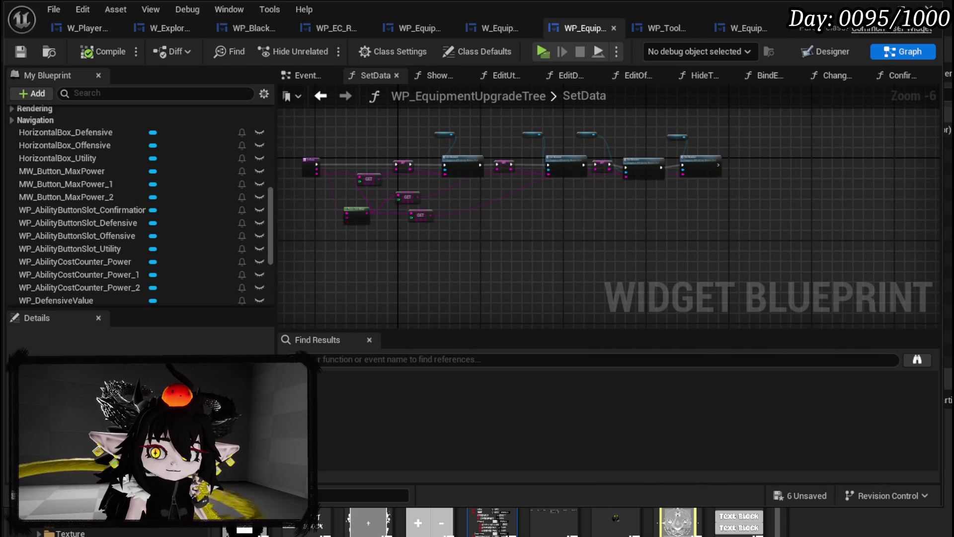
click(874, 6)
key(alt+p)
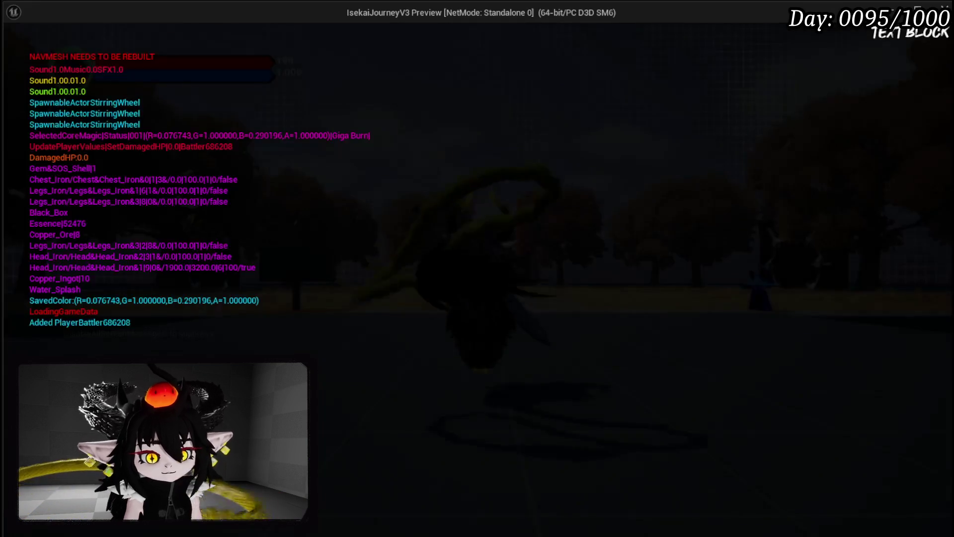
Upgrade Iron_Head via Exploration > Upgrade Gear by adding 52000 essence.
key(Escape)
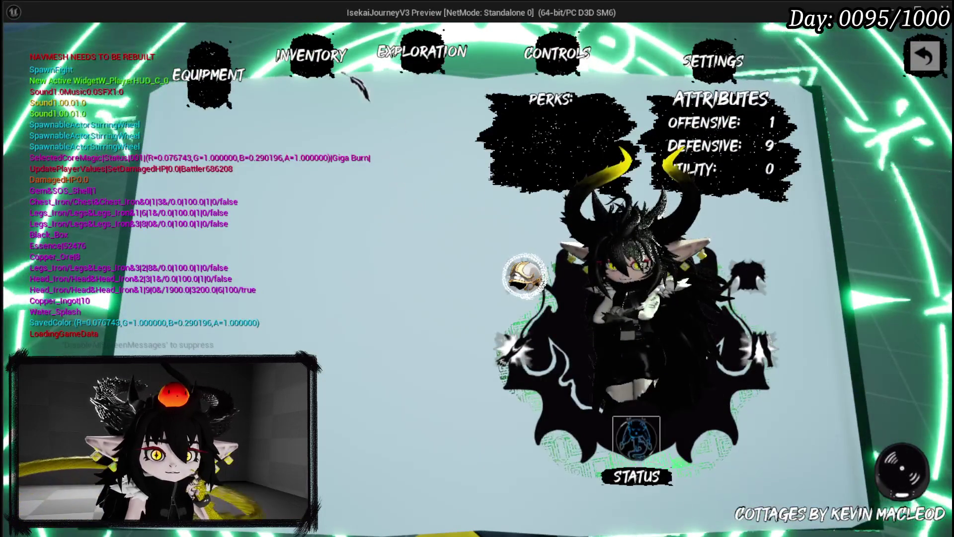
click(422, 54)
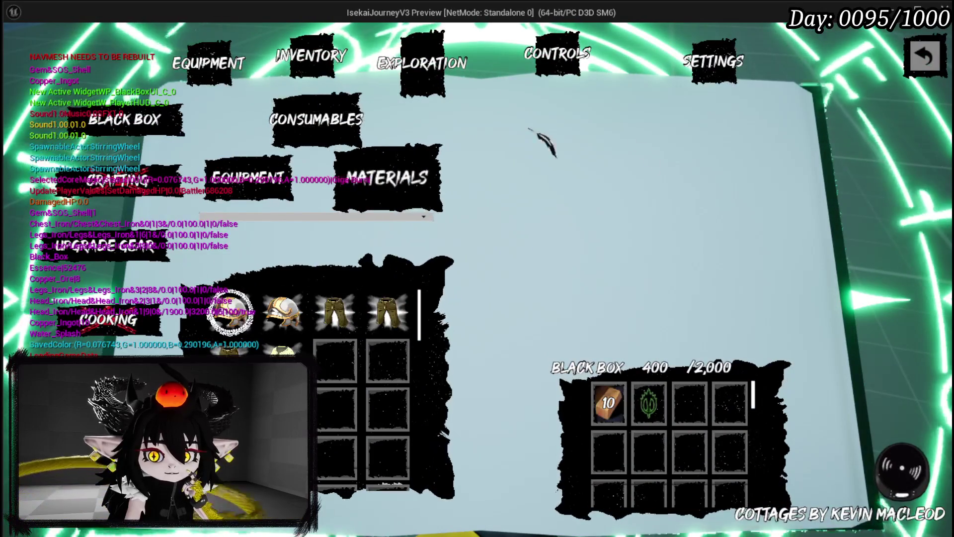
mouse_move(336, 310)
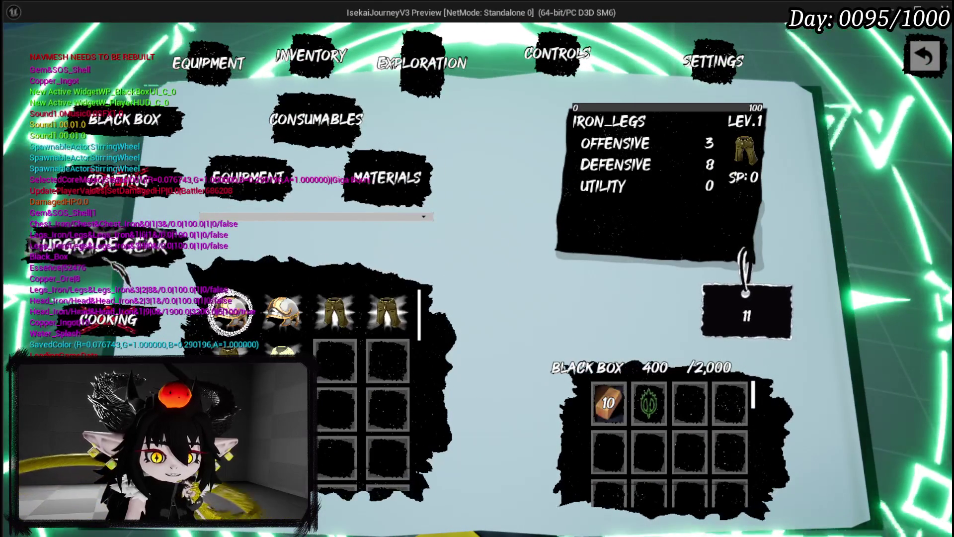
click(387, 177)
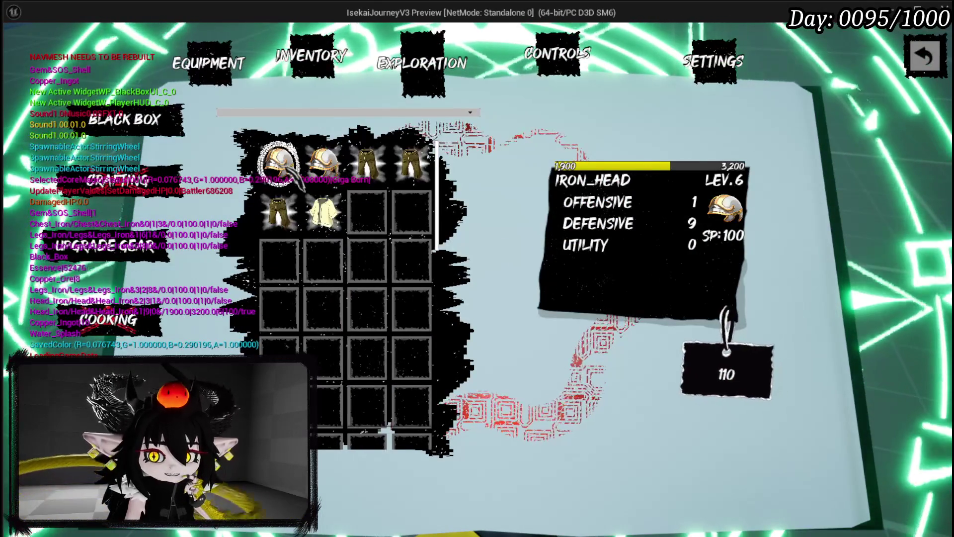
click(281, 167)
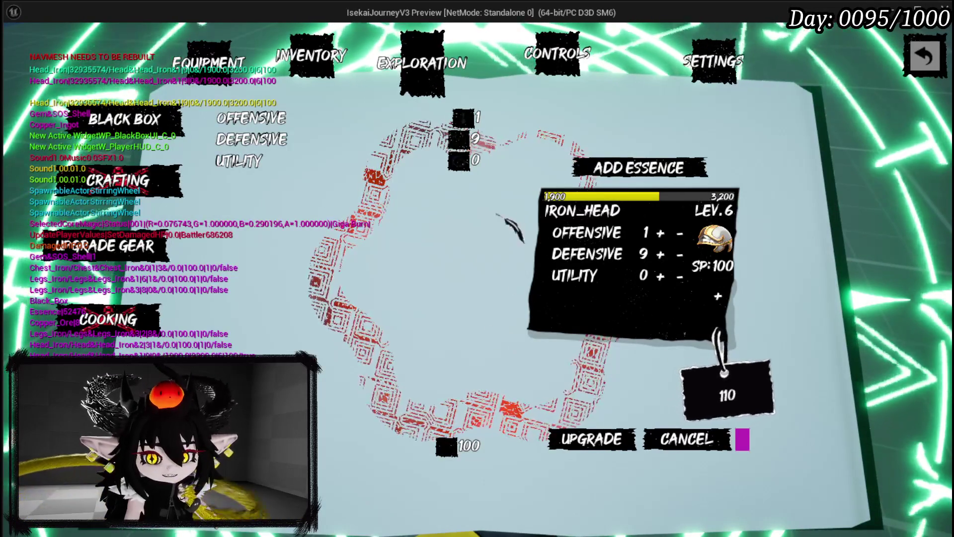
click(613, 169)
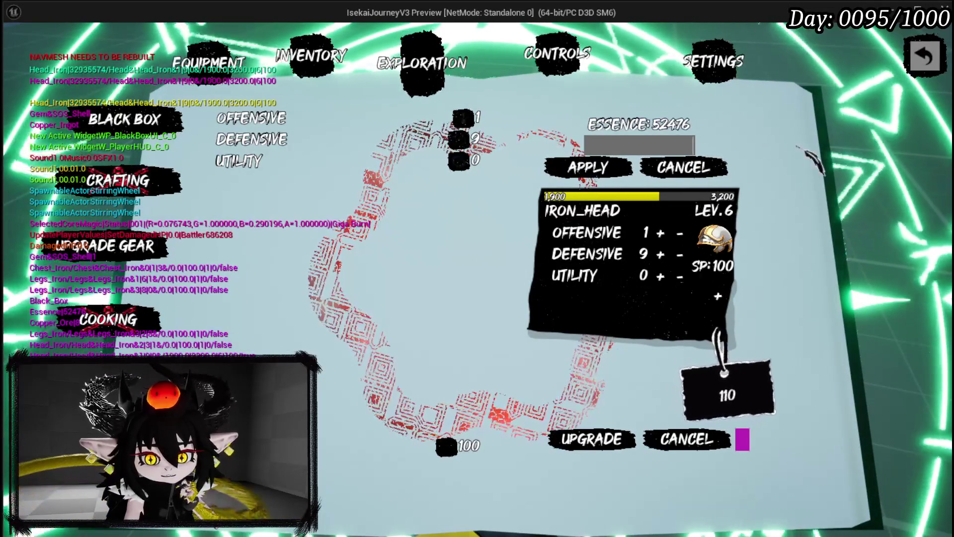
text(52000)
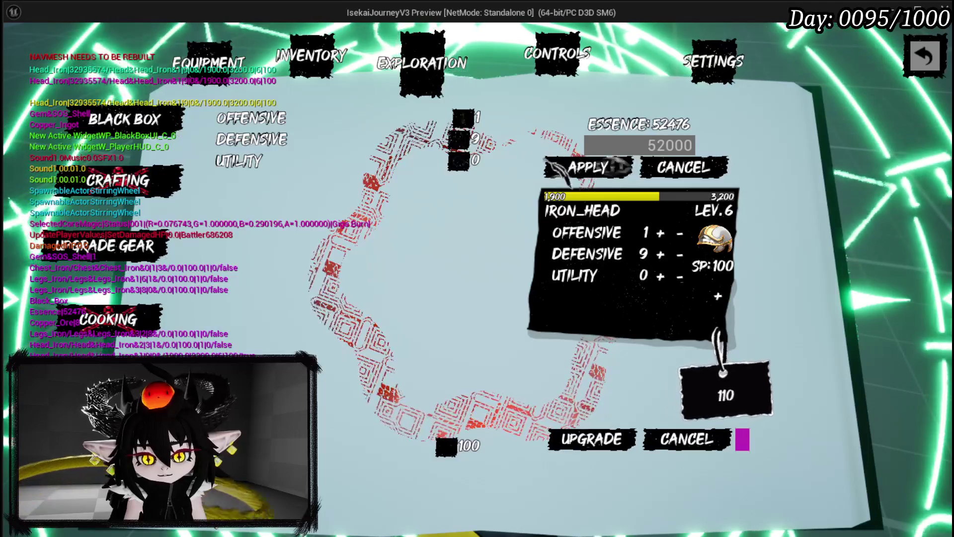
click(544, 154)
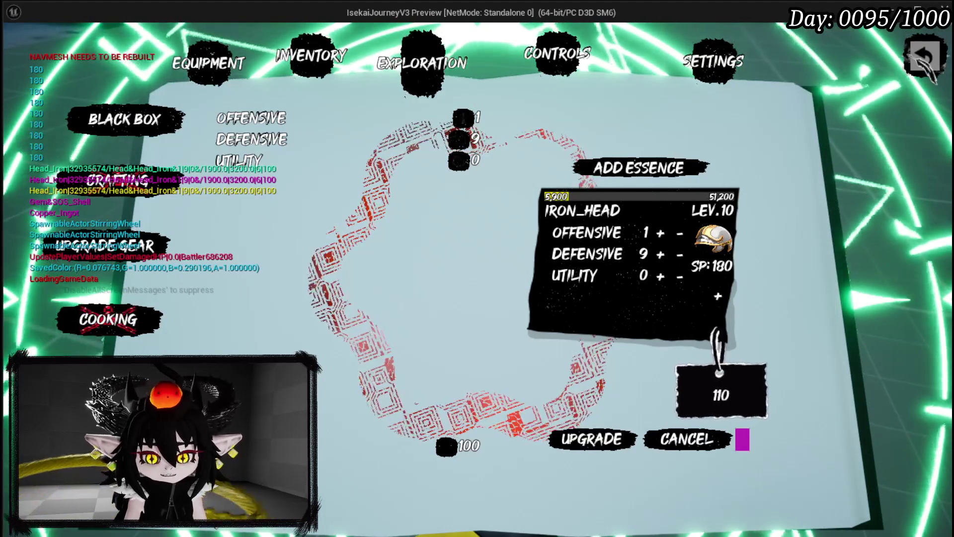
Close the menu book and end the play session, returning to the level editor.
click(925, 59)
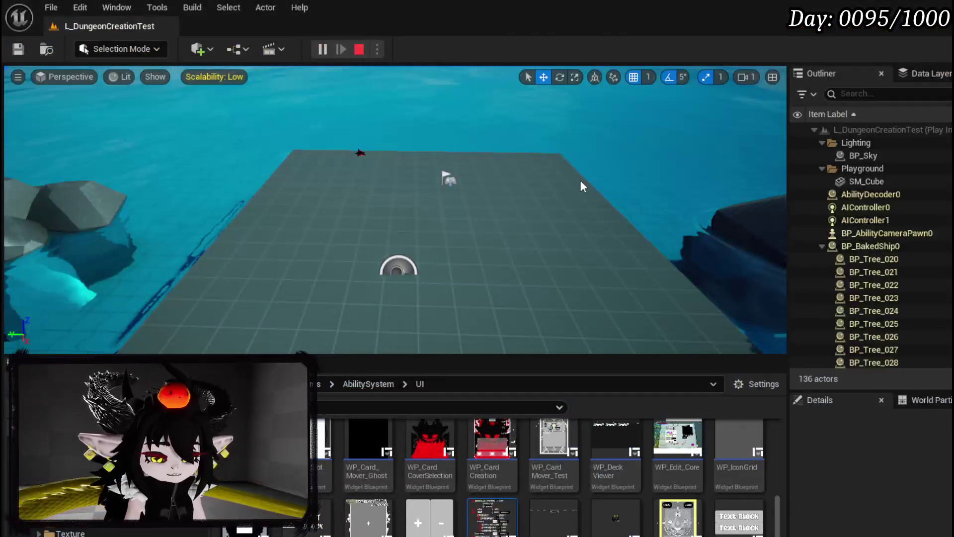
key(Escape)
click(18, 48)
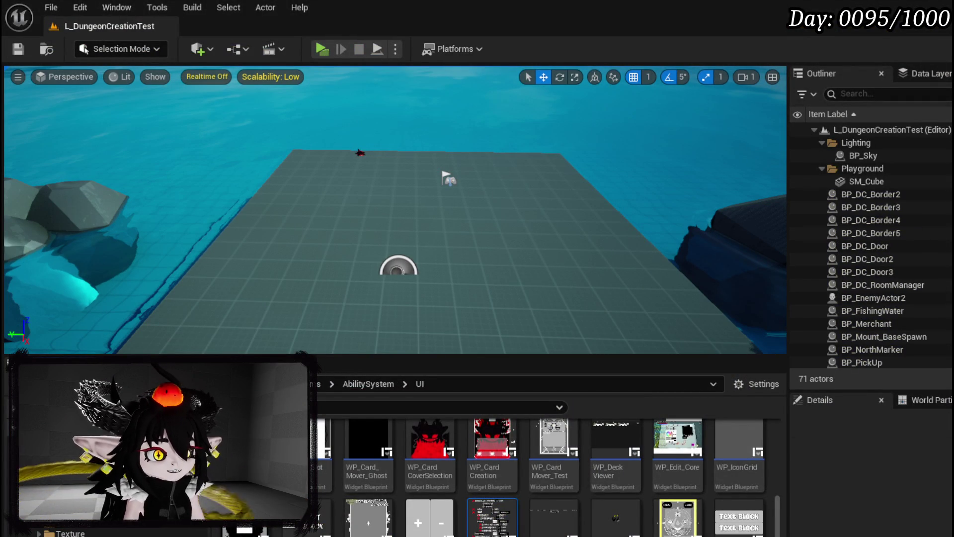